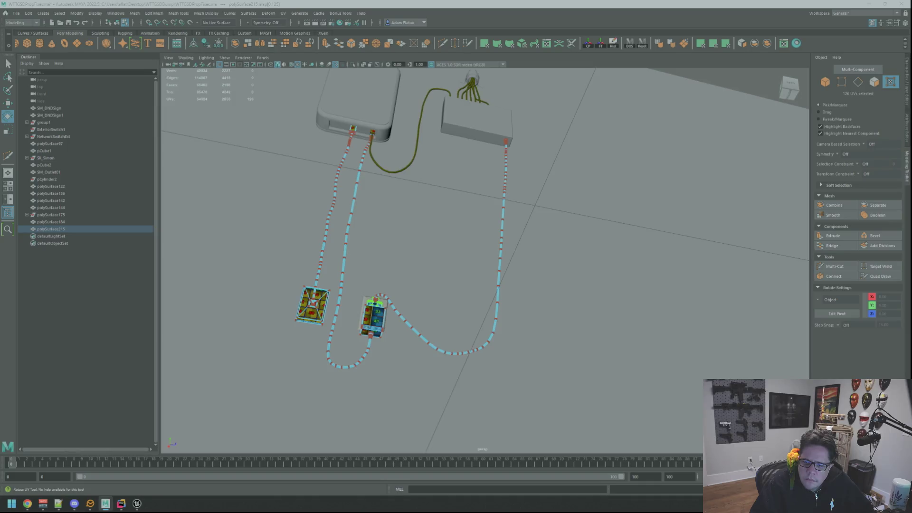
Reselect the cable mesh's UVs, including the cable ends, and rotate them 90 degrees
key(ctrl+z)
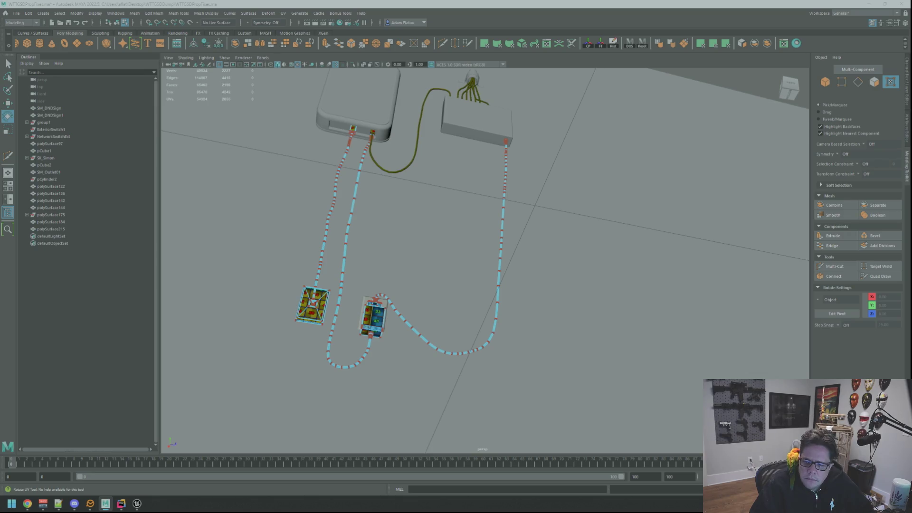
key(shift+z)
key(w)
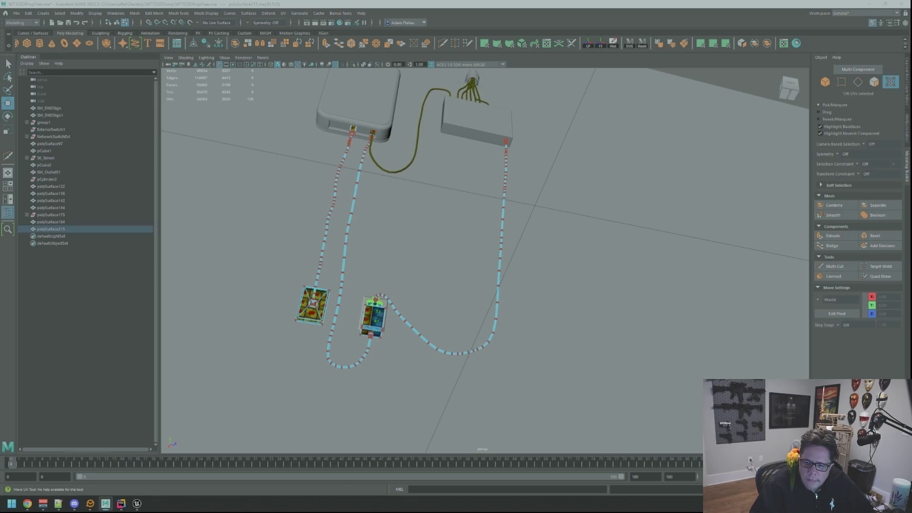
key(ctrl+z)
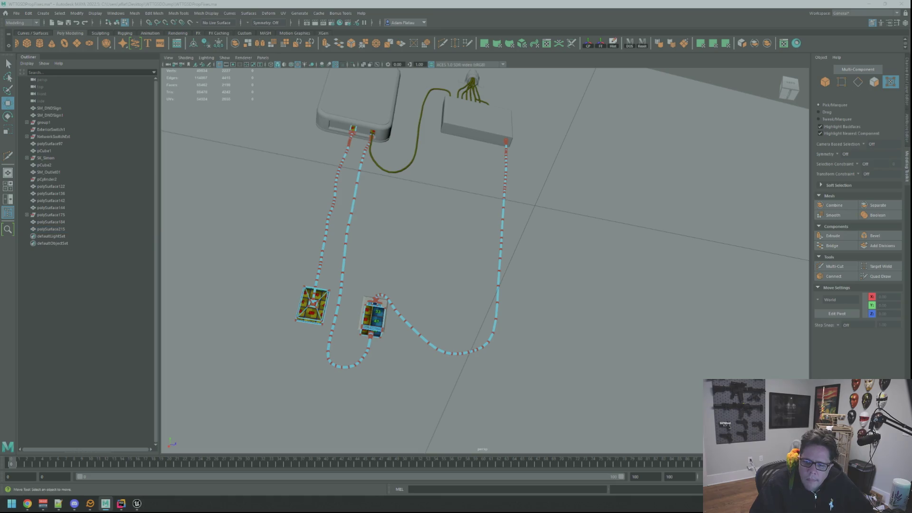
key(shift+z)
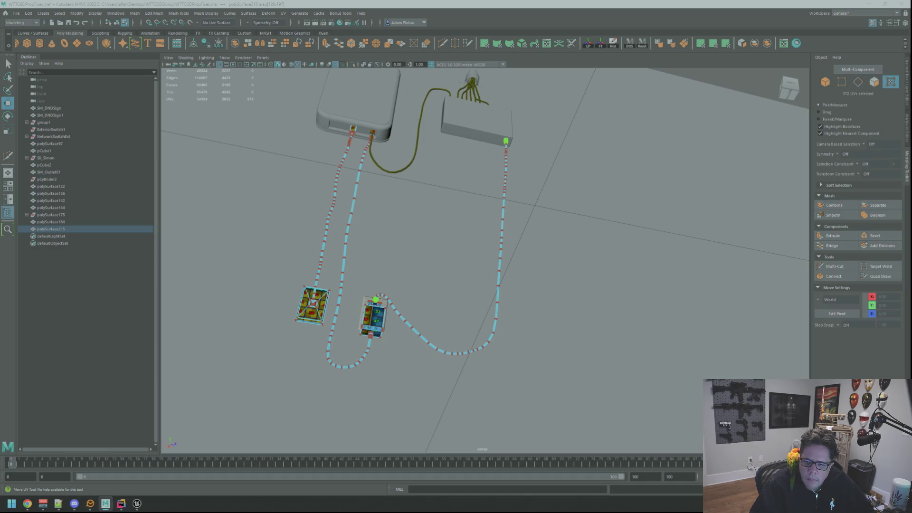
key(Escape)
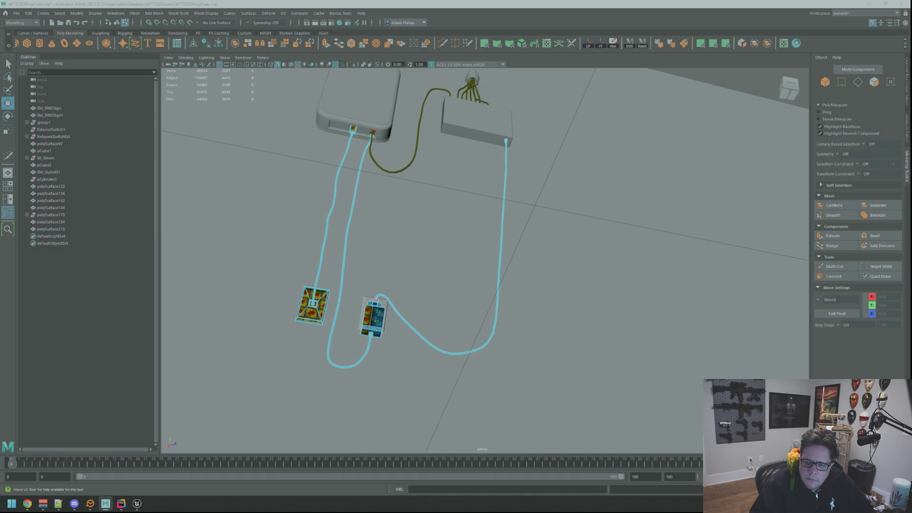
key(ctrl+z)
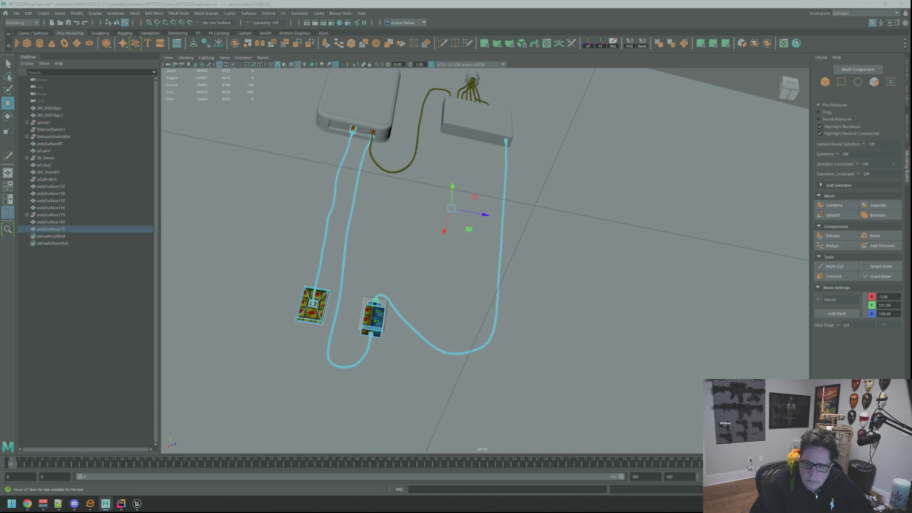
Select the cable-end faces at the box and at the switch in turn
click(373, 313)
click(370, 333)
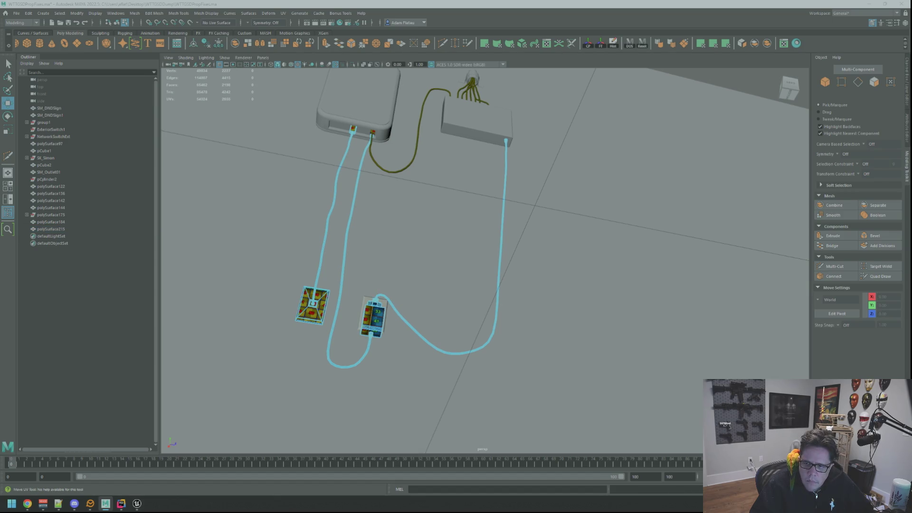
click(506, 142)
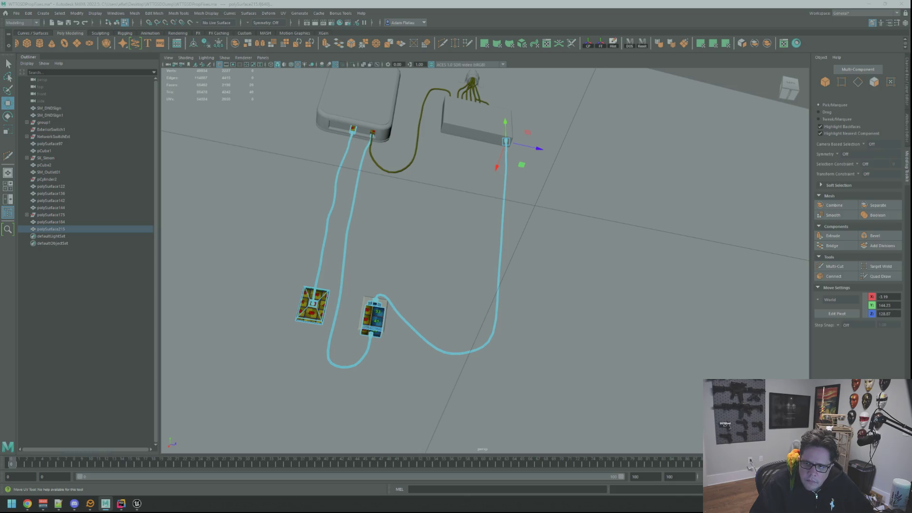
click(378, 303)
click(506, 141)
click(378, 300)
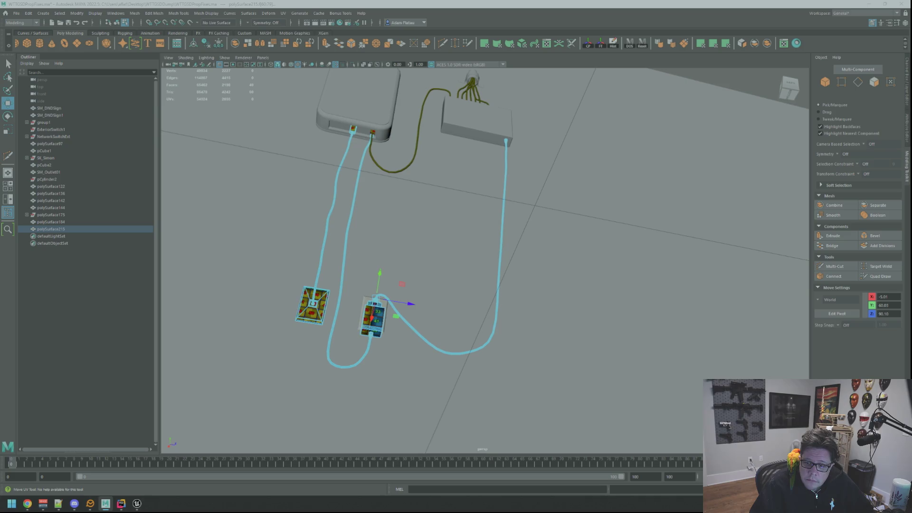
Select the cable's plug and box-end faces, adding then undoing the outlet faces
click(390, 285)
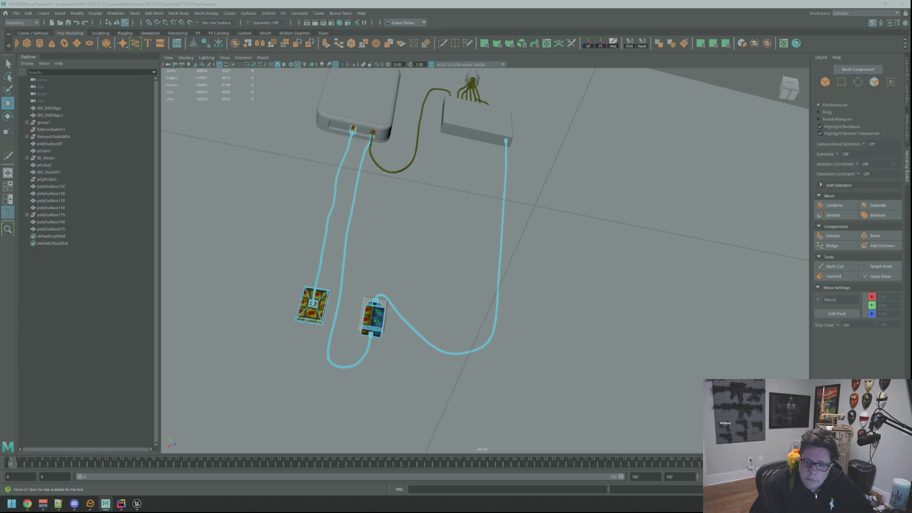
click(51, 229)
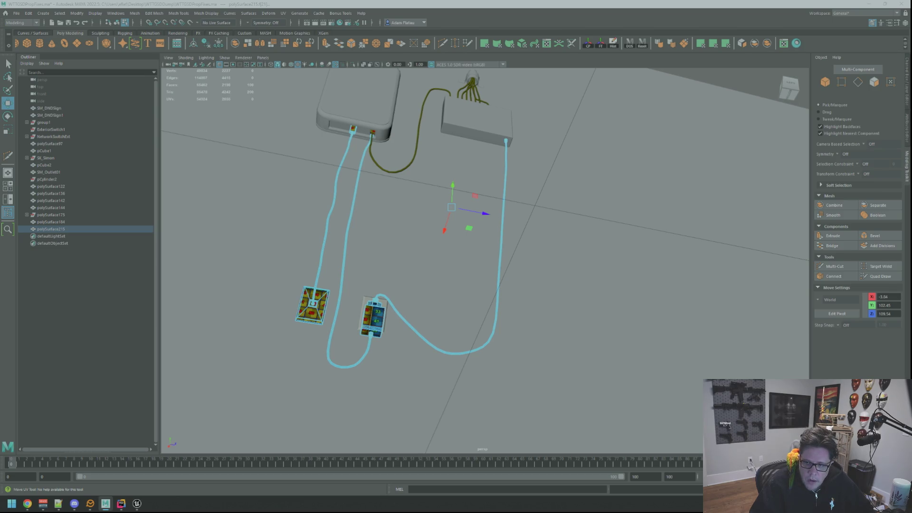
click(376, 304)
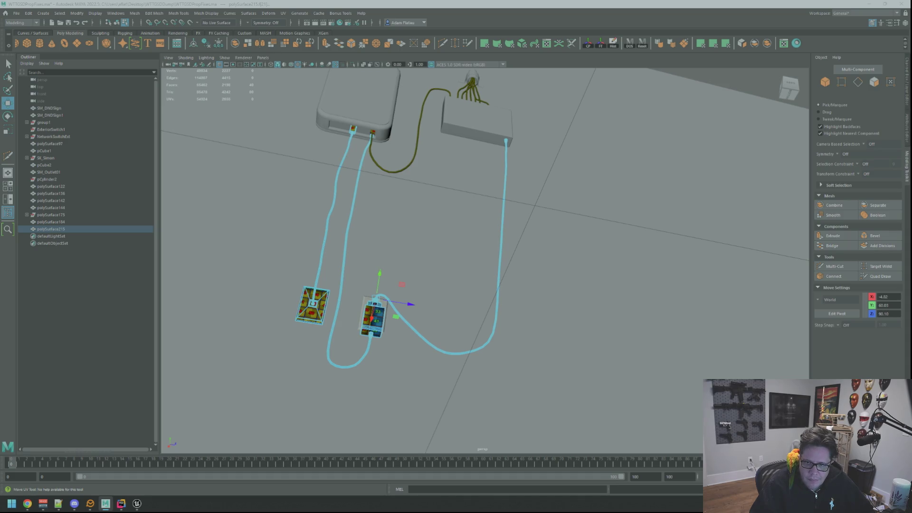
click(506, 141)
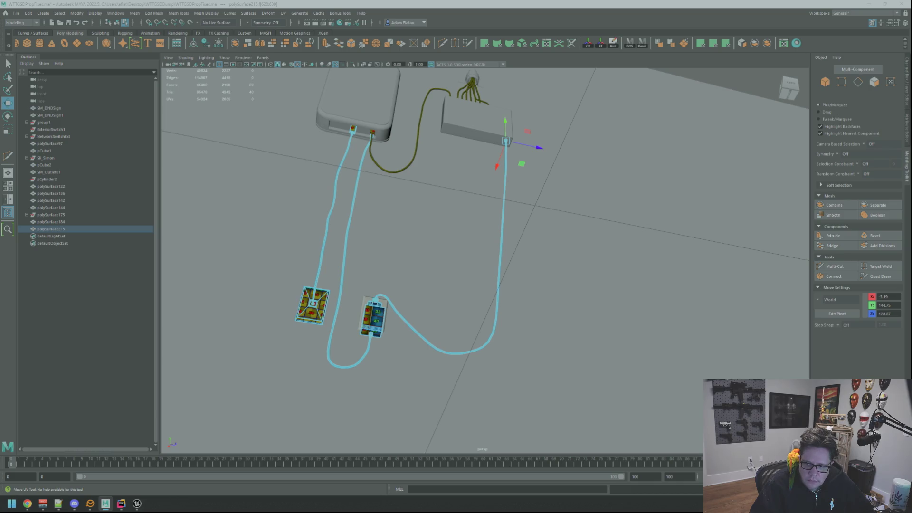
shift+click(373, 316)
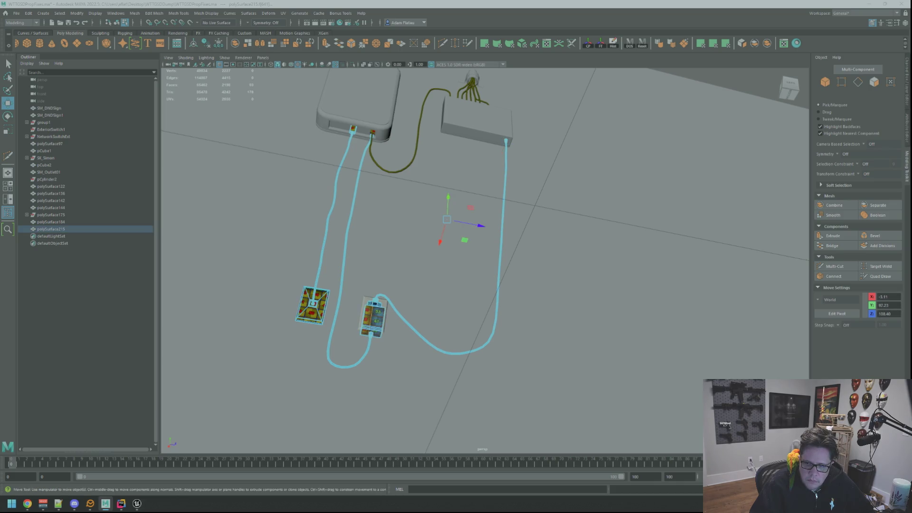
key(ctrl+z)
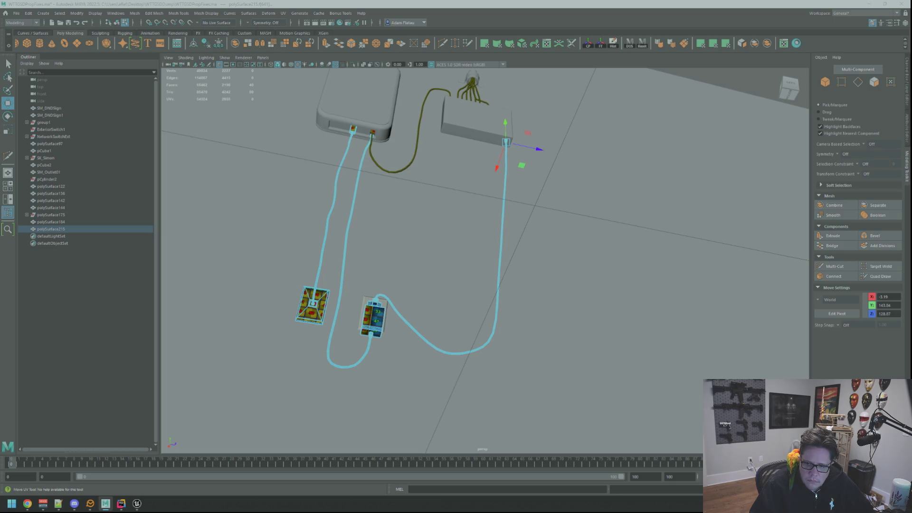
Reselect the cable-end faces and convert them to the cable's 126 UVs
key(Escape)
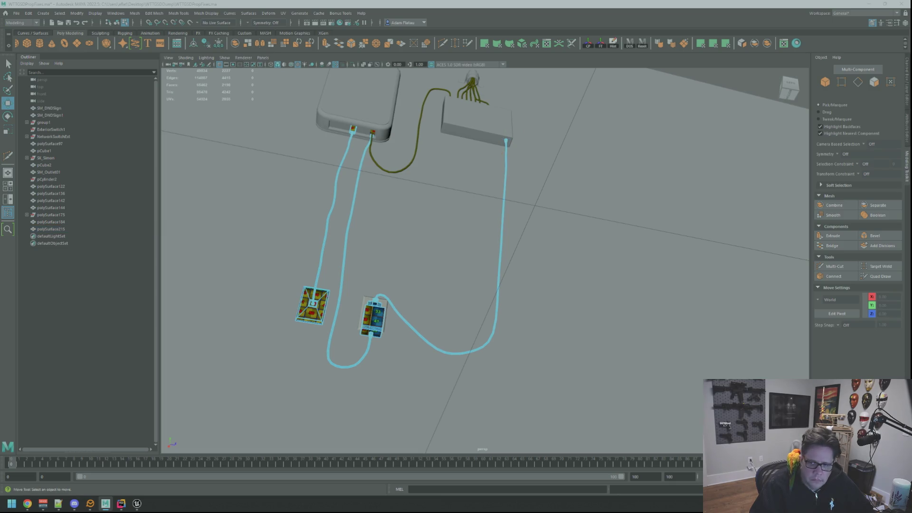
click(374, 317)
key(Escape)
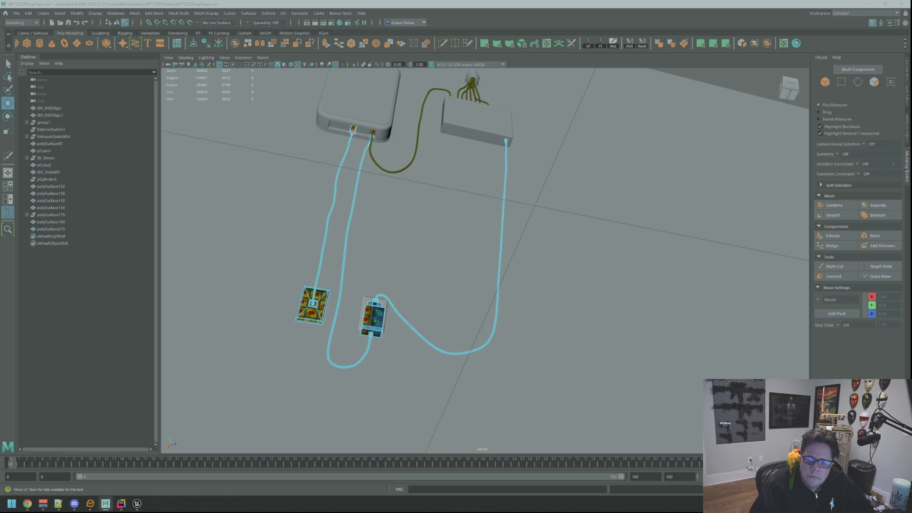
click(353, 132)
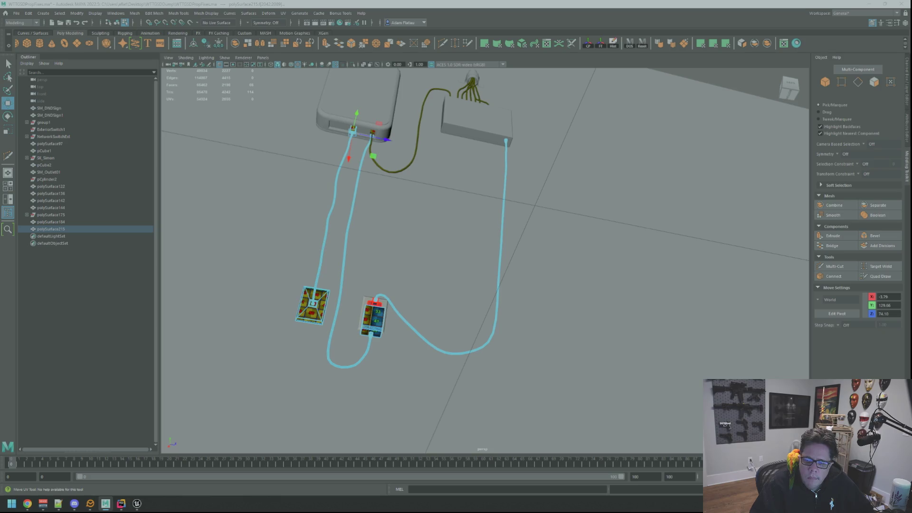
key(ctrl+F12)
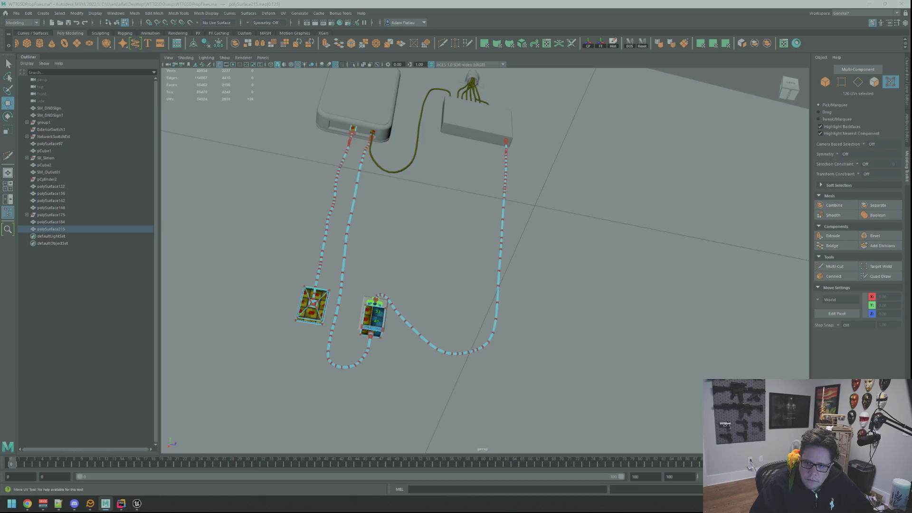
Switch to Object Mode and orbit to a top-down view of the box, switches and cables
alt+drag(580, 163, 542, 95)
right_drag(538, 78, 546, 73)
mouse_move(546, 76)
alt+mouse_down()
mouse_move(497, 157)
mouse_move(494, 229)
mouse_move(470, 256)
mouse_move(551, 226)
mouse_move(560, 240)
mouse_move(511, 230)
mouse_move(562, 220)
mouse_move(497, 195)
mouse_move(546, 197)
mouse_move(549, 211)
mouse_move(518, 190)
mouse_move(529, 201)
mouse_move(496, 223)
mouse_move(501, 273)
mouse_move(495, 234)
mouse_move(540, 206)
mouse_move(519, 189)
mouse_move(481, 192)
alt+mouse_up()
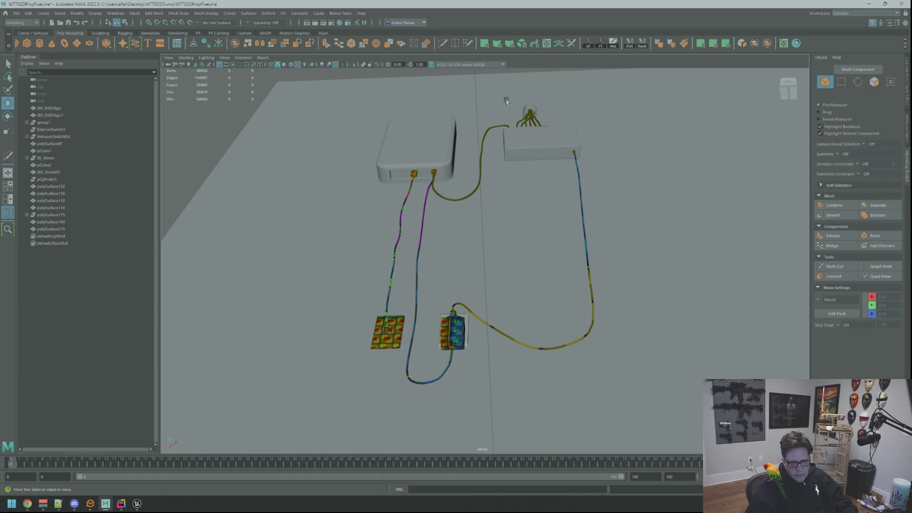
Frame the yellow patch cable and Combine it with its plug into one mesh
mouse_move(513, 154)
alt+mouse_down()
mouse_move(535, 163)
mouse_move(533, 150)
mouse_move(511, 280)
mouse_move(495, 136)
mouse_move(525, 151)
mouse_move(540, 187)
mouse_move(511, 198)
mouse_move(481, 151)
mouse_move(495, 175)
mouse_move(493, 220)
mouse_move(513, 187)
mouse_move(530, 201)
mouse_move(509, 299)
mouse_move(477, 263)
mouse_move(508, 251)
alt+mouse_up()
click(486, 166)
key(f)
key(q)
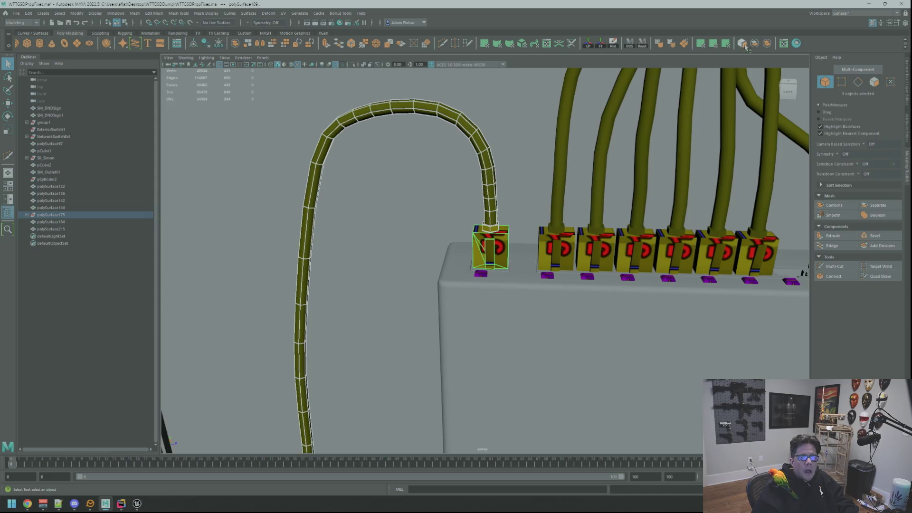
click(767, 43)
key(w)
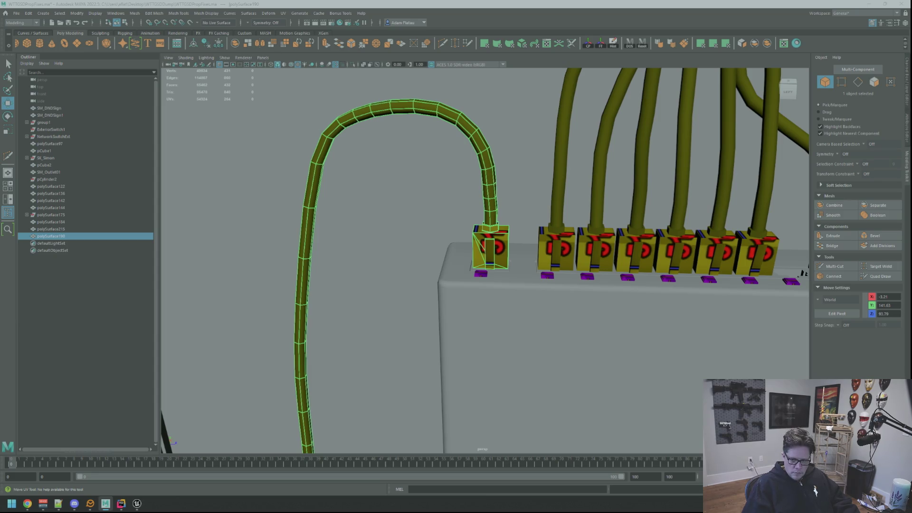
mouse_move(802, 273)
alt+mouse_down()
mouse_move(689, 228)
mouse_move(618, 181)
mouse_move(644, 155)
alt+mouse_up()
Select all faces of the combined yellow cable using UV Shell selection
click(557, 192)
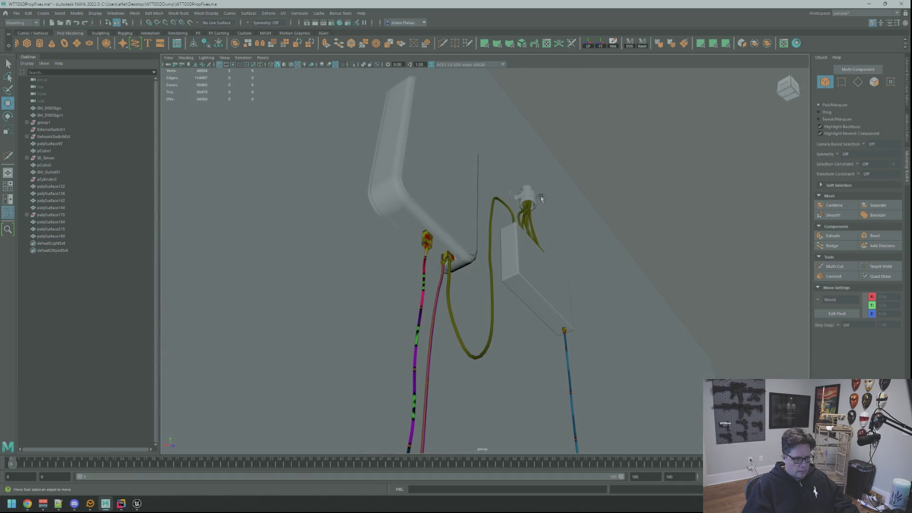
click(497, 202)
drag(600, 204, 548, 202)
alt+right_drag(548, 202, 642, 248)
alt+drag(641, 248, 627, 295)
right_drag(627, 294, 656, 314)
mouse_move(655, 315)
alt+mouse_down()
mouse_move(582, 233)
mouse_move(577, 253)
mouse_move(497, 274)
alt+mouse_up()
key(q)
double_click(499, 275)
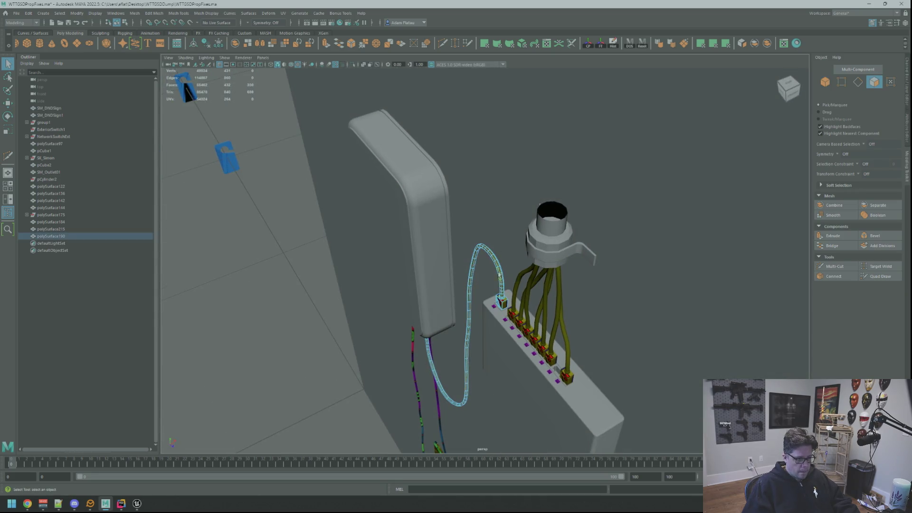
Apply a Planar UV projection to the selected yellow cable faces
mouse_move(570, 256)
alt+mouse_down()
mouse_move(635, 256)
mouse_move(594, 239)
mouse_move(590, 266)
mouse_move(586, 225)
alt+mouse_up()
key(w)
mouse_move(560, 256)
alt+mouse_down()
mouse_move(635, 255)
mouse_move(575, 227)
mouse_move(570, 253)
mouse_move(565, 240)
alt+mouse_up()
alt+right_drag(565, 240, 562, 233)
mouse_move(548, 250)
alt+mouse_down()
mouse_move(594, 259)
mouse_move(540, 236)
mouse_move(619, 209)
mouse_move(564, 276)
mouse_move(544, 262)
mouse_move(554, 251)
mouse_move(657, 255)
mouse_move(683, 220)
mouse_move(627, 224)
mouse_move(591, 245)
mouse_move(702, 259)
mouse_move(564, 238)
mouse_move(690, 240)
mouse_move(708, 228)
mouse_move(700, 220)
alt+mouse_up()
mouse_move(700, 220)
alt+right_down()
mouse_move(576, 253)
mouse_move(597, 258)
alt+right_up()
mouse_move(597, 258)
alt+mouse_down()
mouse_move(639, 298)
mouse_move(589, 295)
alt+mouse_up()
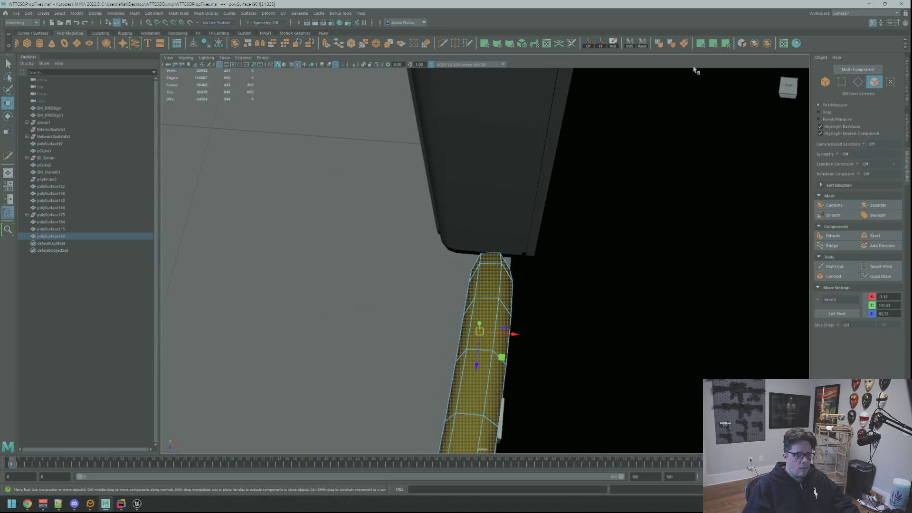
click(702, 43)
alt+drag(547, 247, 493, 298)
right_drag(492, 285, 492, 286)
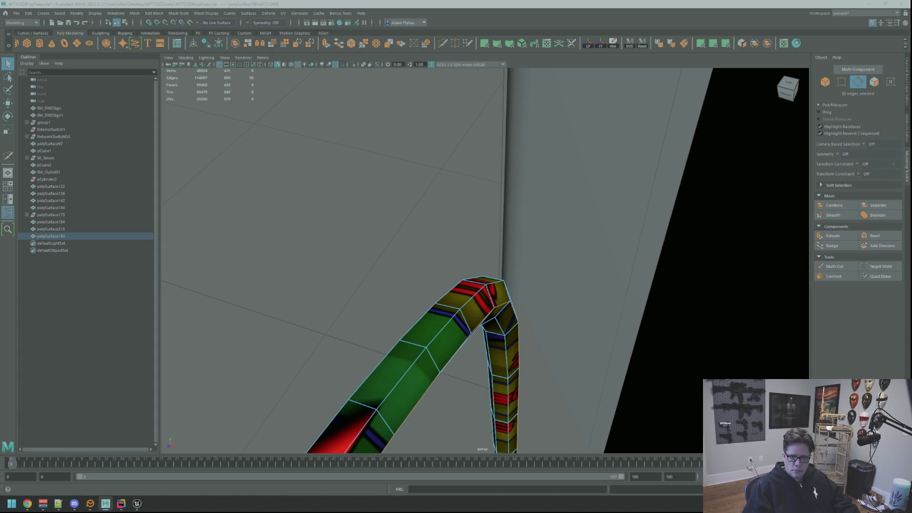
key(ctrl+F11)
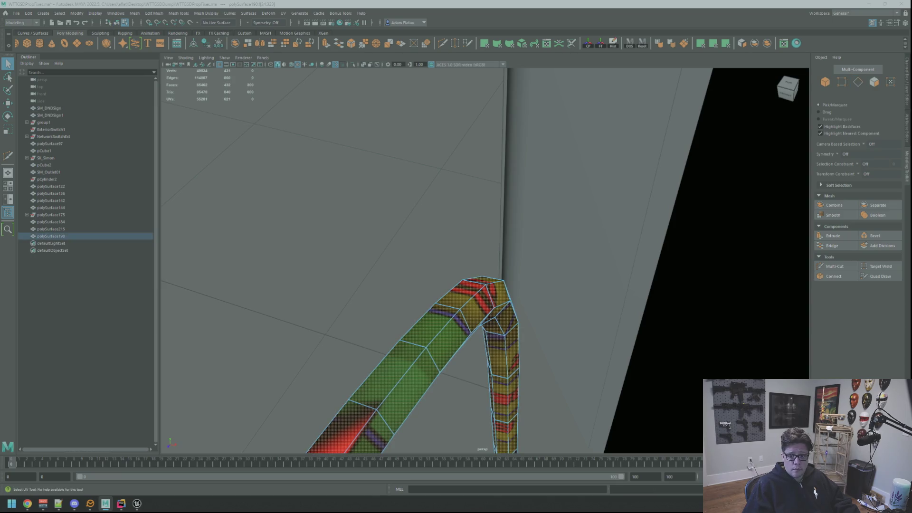
key(w)
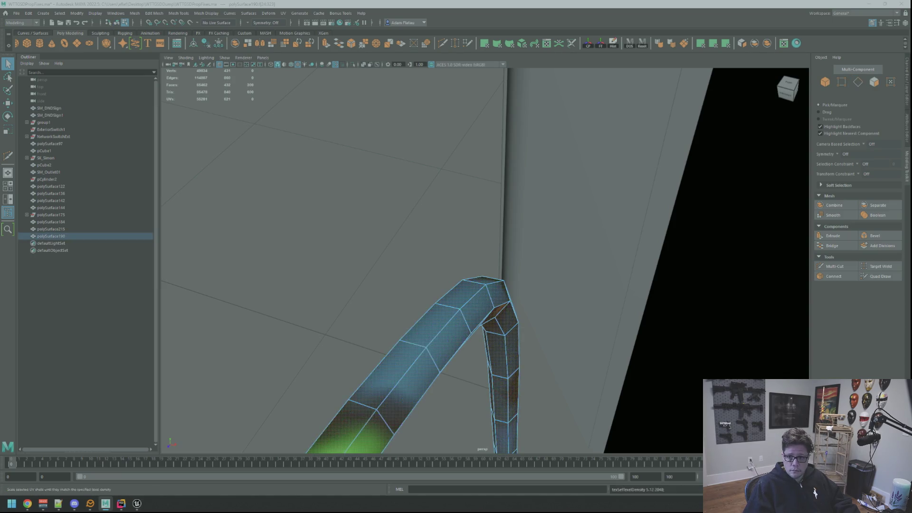
key(Escape)
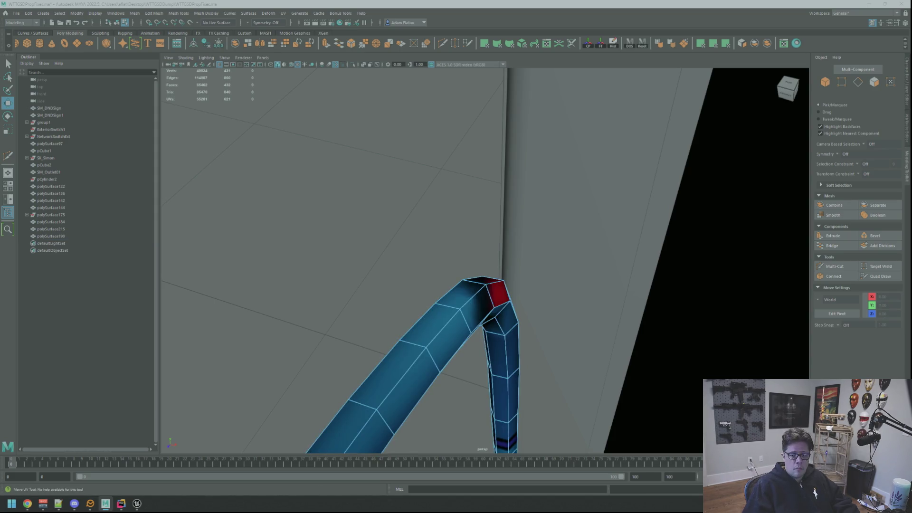
mouse_move(465, 172)
alt+mouse_down()
mouse_move(387, 198)
mouse_move(513, 188)
mouse_move(677, 199)
mouse_move(509, 224)
mouse_move(502, 268)
mouse_move(586, 261)
mouse_move(546, 285)
mouse_move(452, 254)
mouse_move(530, 258)
mouse_move(549, 306)
mouse_move(568, 267)
mouse_move(494, 264)
mouse_move(519, 234)
mouse_move(524, 208)
mouse_move(526, 240)
mouse_move(541, 236)
mouse_move(540, 212)
mouse_move(526, 233)
alt+mouse_up()
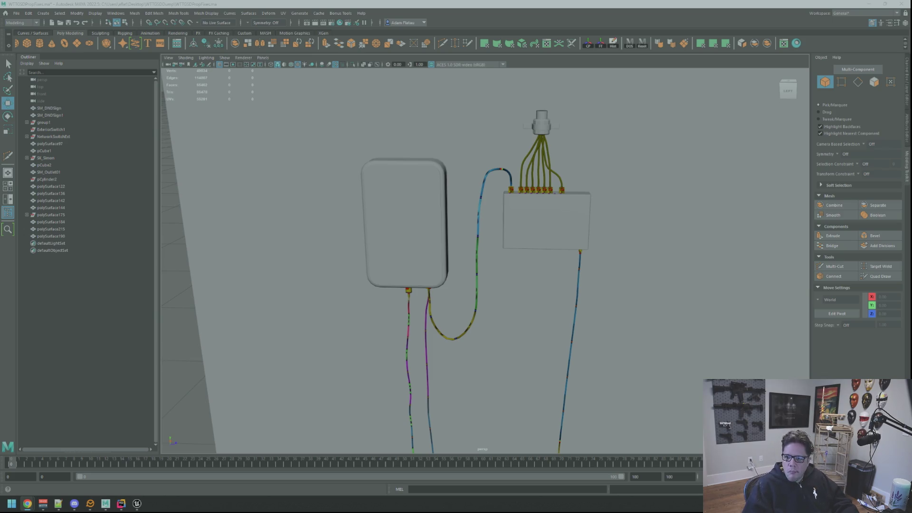
mouse_move(706, 224)
alt+mouse_down()
mouse_move(674, 240)
mouse_move(627, 215)
mouse_move(658, 189)
alt+mouse_up()
right_drag(658, 189, 678, 176)
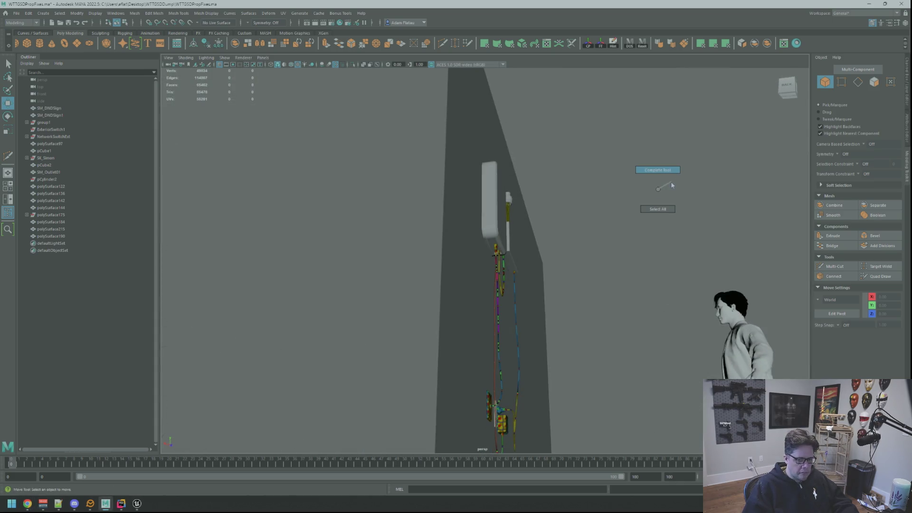
alt+drag(665, 188, 598, 217)
click(505, 201)
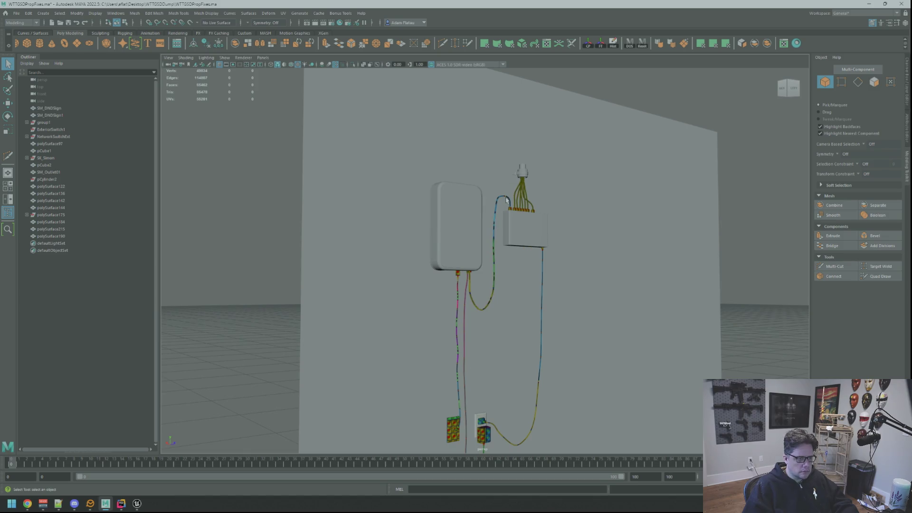
key(f)
key(w)
shift+click(563, 221)
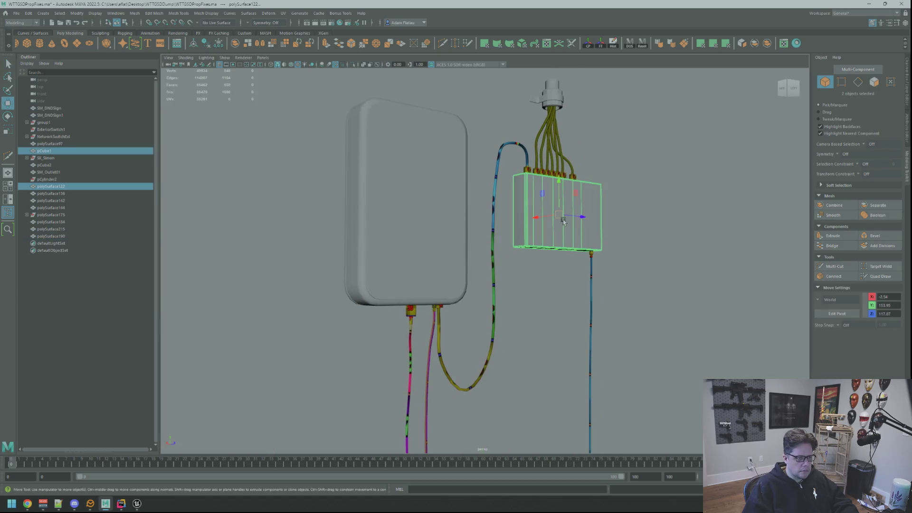
click(541, 177)
key(f)
mouse_move(540, 176)
alt+mouse_down()
mouse_move(583, 233)
mouse_move(568, 174)
mouse_move(560, 194)
mouse_move(589, 173)
mouse_move(587, 234)
alt+mouse_up()
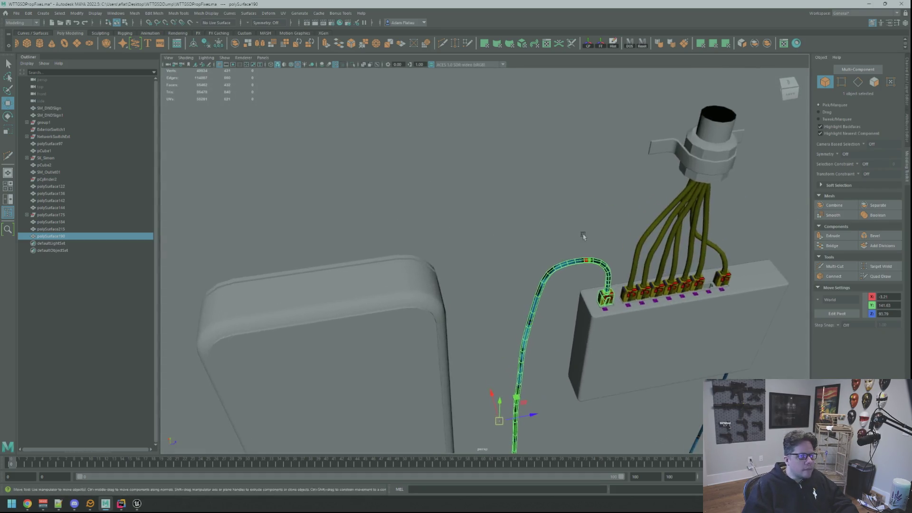
Frame a connector plug on the switch and look down on the connector row
scroll(522, 246, up, 3)
mouse_move(522, 246)
alt+mouse_down()
mouse_move(576, 224)
mouse_move(560, 266)
mouse_move(531, 290)
alt+mouse_up()
scroll(576, 224, down, 3)
scroll(592, 242, up, 4)
click(531, 309)
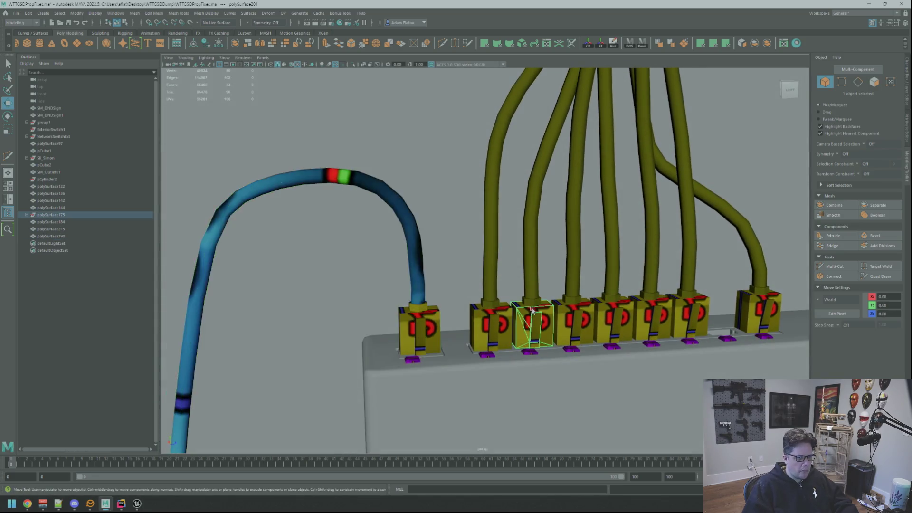
key(f)
scroll(540, 271, down, 5)
scroll(540, 271, up, 5)
mouse_move(540, 271)
alt+mouse_down()
mouse_move(517, 270)
mouse_move(514, 216)
alt+mouse_up()
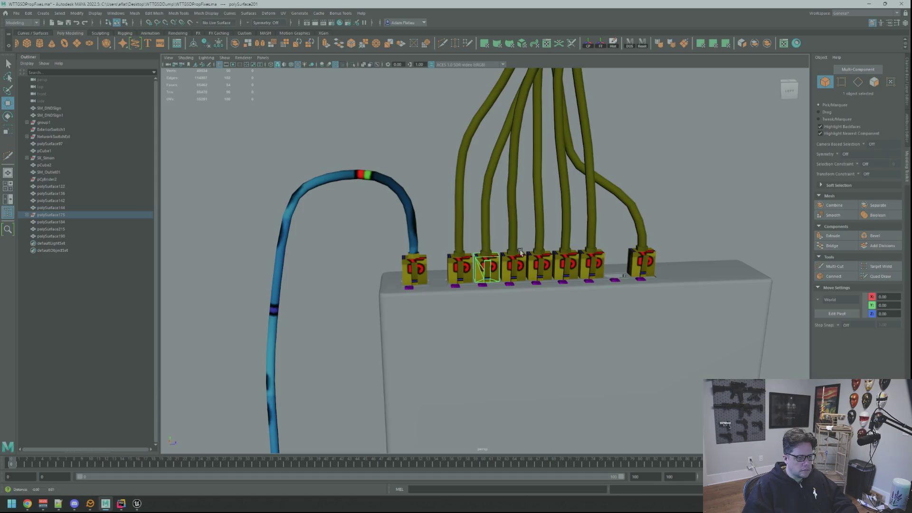
key(q)
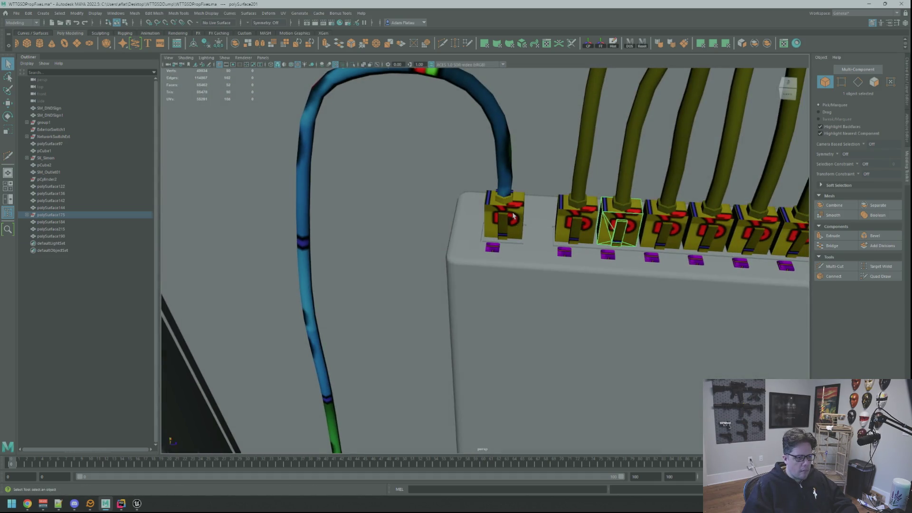
Combine the blue cable with its plugs into one mesh and delete its history
click(514, 216)
shift+click(576, 228)
alt+drag(575, 228, 585, 239)
key(w)
shift+click(555, 231)
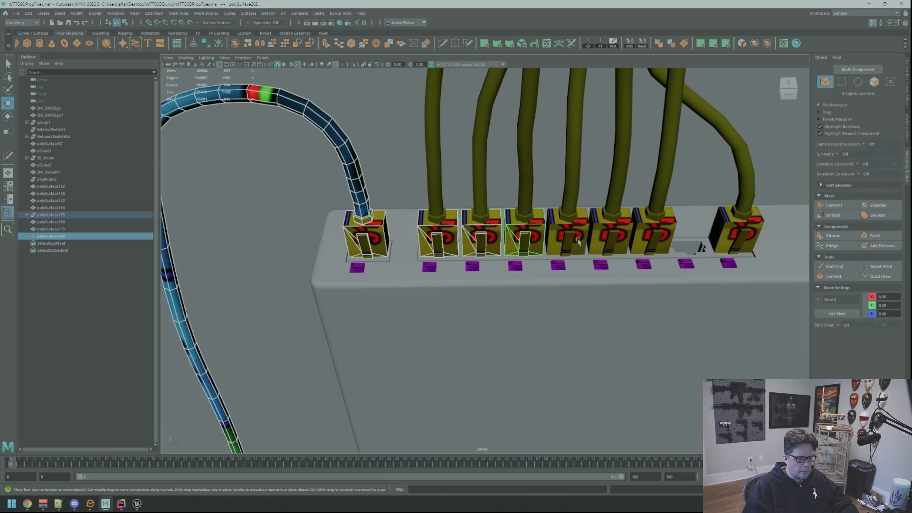
mouse_move(722, 255)
alt+mouse_down()
mouse_move(621, 250)
mouse_move(626, 224)
alt+mouse_up()
click(767, 46)
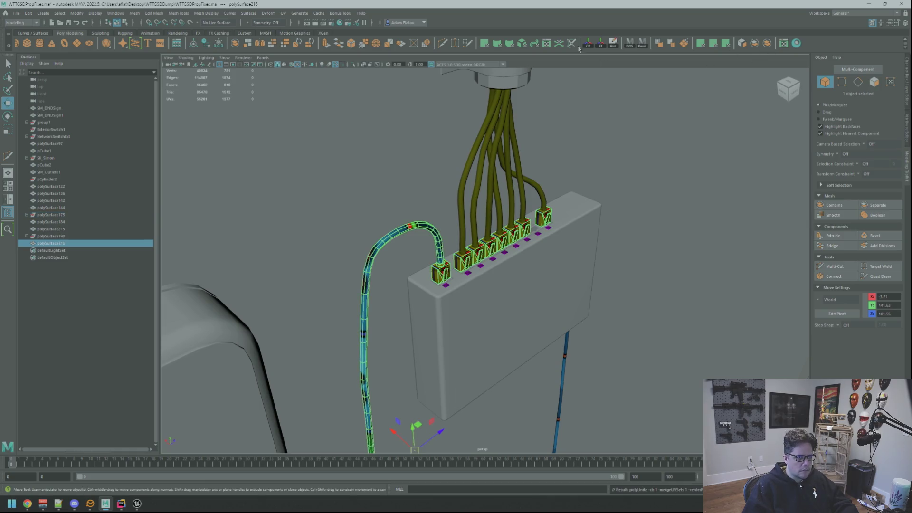
click(613, 45)
Inspect the combined blue cable and its connectors from several angles
mouse_move(599, 91)
alt+mouse_down()
mouse_move(539, 198)
mouse_move(592, 92)
mouse_move(546, 110)
mouse_move(568, 157)
mouse_move(589, 90)
mouse_move(606, 152)
mouse_move(522, 179)
mouse_move(553, 190)
alt+mouse_up()
click(575, 164)
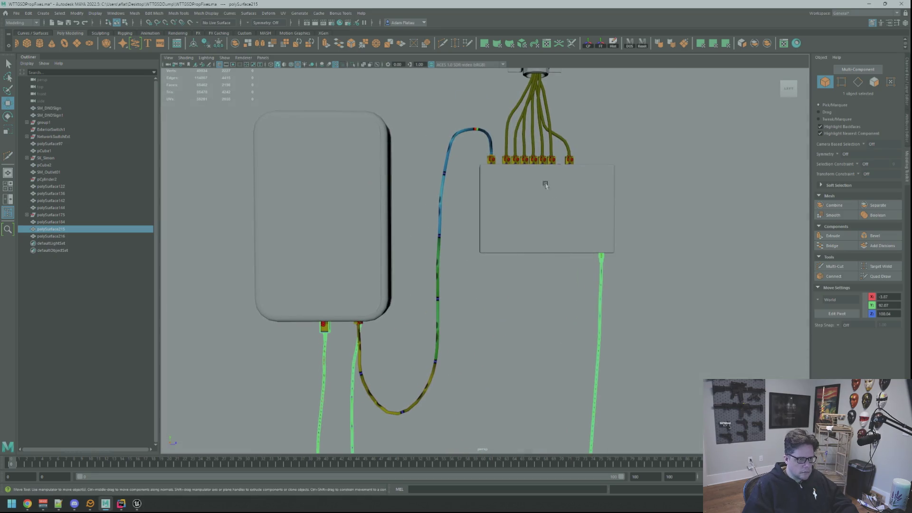
click(491, 137)
mouse_move(491, 137)
alt+right_down()
mouse_move(582, 221)
mouse_move(562, 204)
alt+right_up()
mouse_move(562, 204)
alt+mouse_down()
mouse_move(569, 177)
mouse_move(532, 164)
mouse_move(560, 178)
mouse_move(549, 180)
alt+mouse_up()
mouse_move(549, 181)
alt+right_down()
mouse_move(545, 168)
mouse_move(532, 173)
alt+right_up()
mouse_move(533, 173)
alt+mouse_down()
mouse_move(501, 190)
mouse_move(519, 204)
alt+mouse_up()
mouse_move(519, 204)
alt+right_down()
mouse_move(555, 189)
mouse_move(542, 195)
alt+right_up()
alt+drag(542, 195, 513, 207)
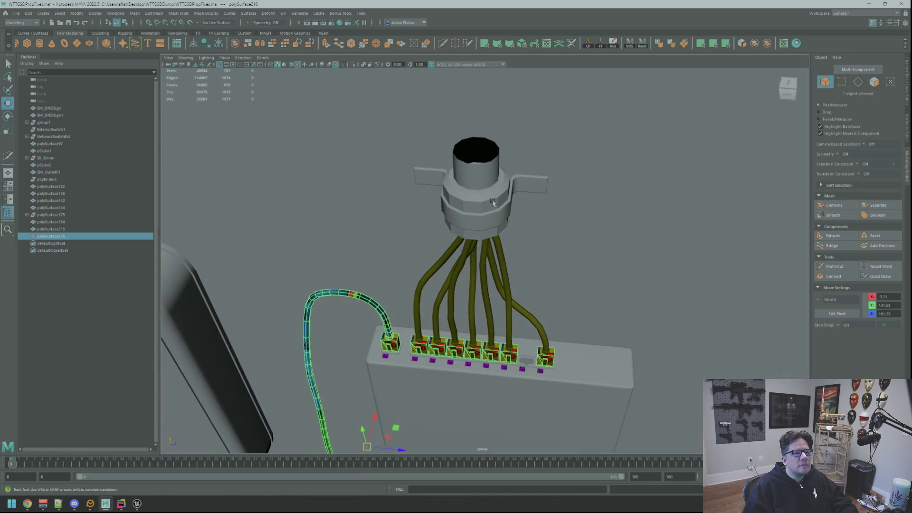
alt+right_drag(514, 207, 500, 211)
alt+drag(500, 211, 498, 188)
mouse_move(498, 188)
alt+right_down()
mouse_move(497, 176)
mouse_move(459, 177)
mouse_move(427, 204)
mouse_move(393, 244)
mouse_move(418, 267)
alt+right_up()
Combine the seven olive cables, delete their history, and isolate them in the viewport
key(q)
click(393, 252)
key(w)
alt+drag(419, 266, 451, 295)
alt+right_drag(452, 295, 481, 317)
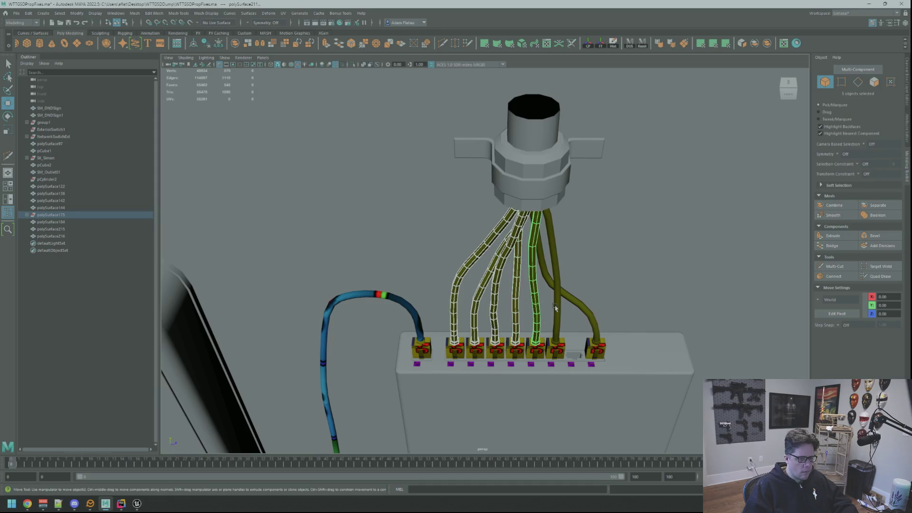
click(769, 44)
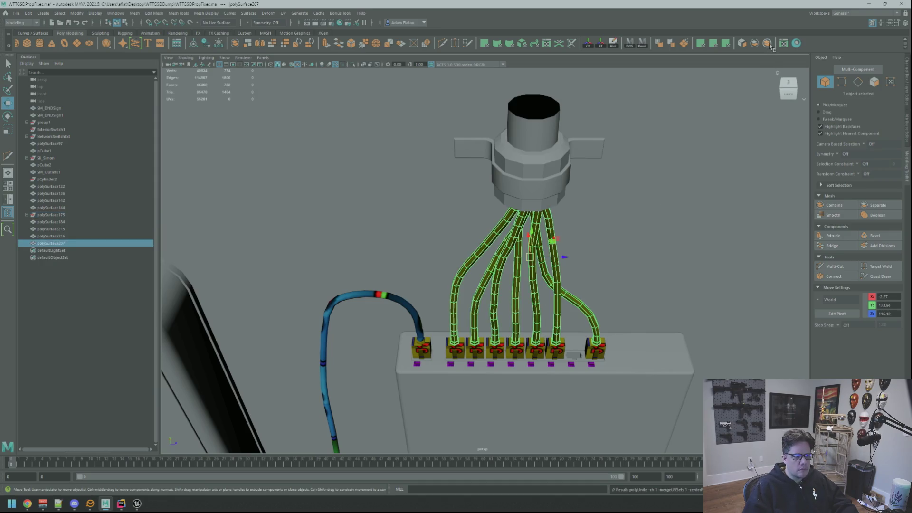
click(610, 48)
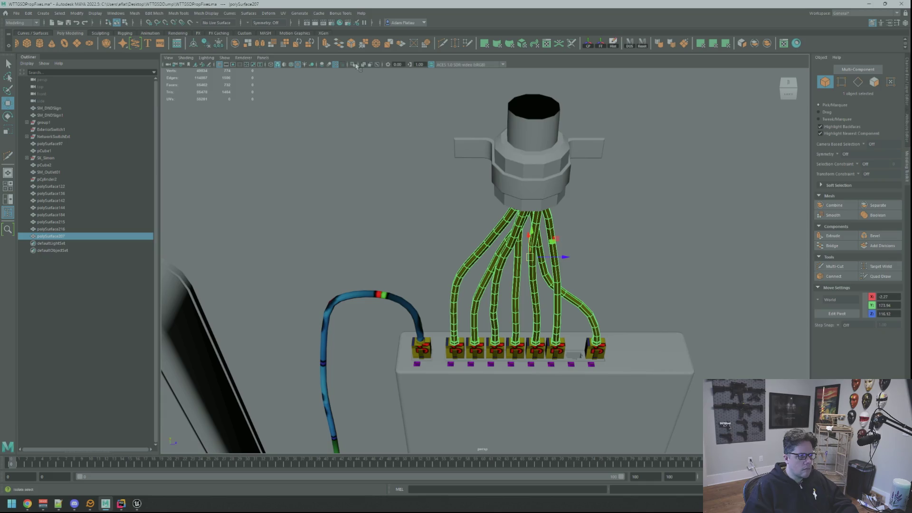
click(356, 65)
mouse_move(581, 198)
alt+mouse_down()
mouse_move(550, 185)
mouse_move(562, 153)
mouse_move(588, 155)
mouse_move(570, 164)
mouse_move(621, 150)
mouse_move(439, 276)
alt+mouse_up()
click(621, 150)
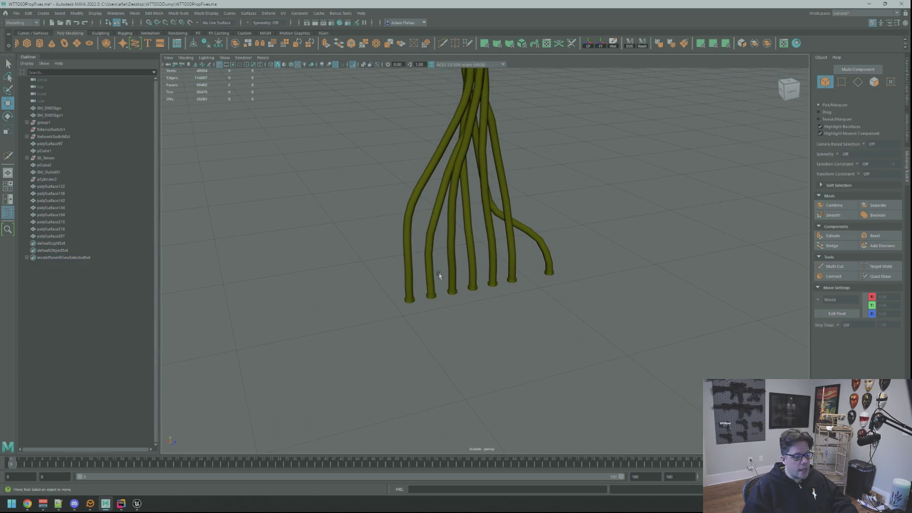
Select the olive cable mesh and switch to face selection at the cable bases
click(439, 276)
mouse_move(656, 300)
alt+mouse_down()
mouse_move(483, 273)
mouse_move(594, 159)
alt+mouse_up()
scroll(566, 279, up, 5)
mouse_move(565, 279)
alt+mouse_down()
mouse_move(537, 226)
mouse_move(529, 228)
mouse_move(532, 217)
alt+mouse_up()
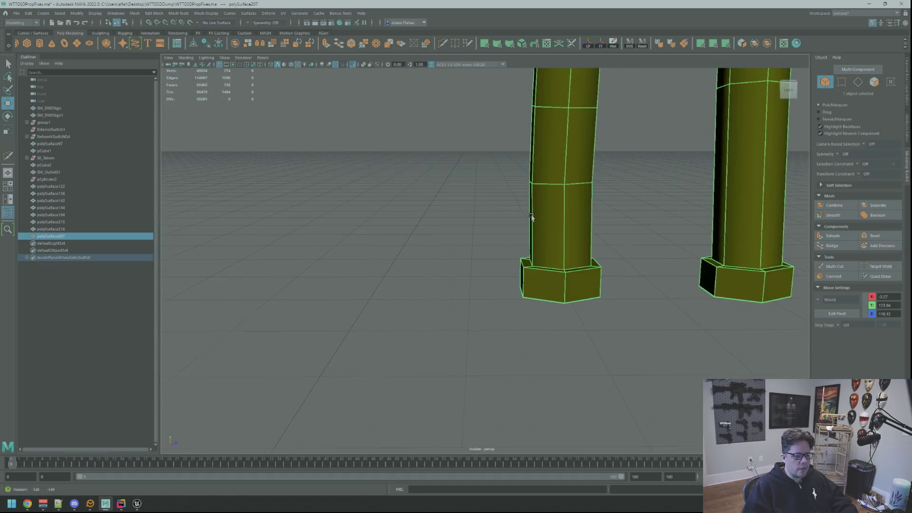
scroll(562, 244, down, 4)
scroll(564, 243, up, 1)
right_drag(555, 238, 520, 238)
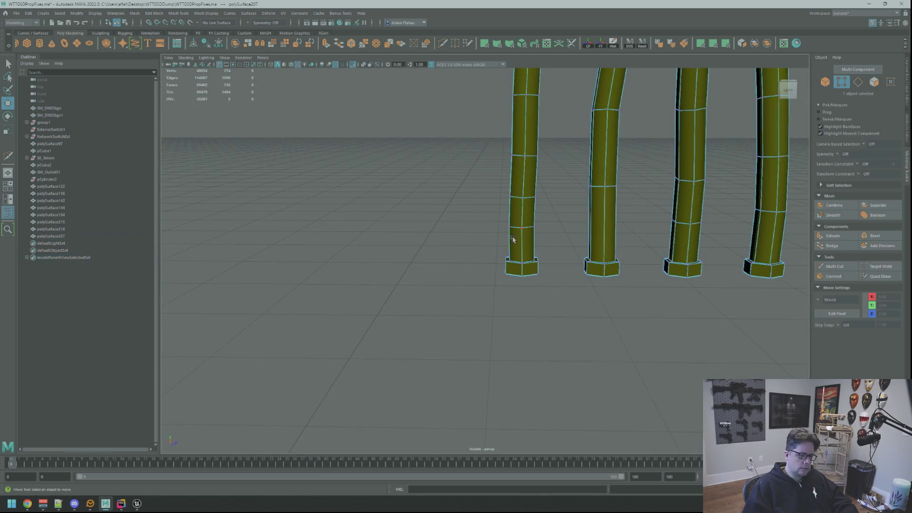
scroll(560, 295, up, 5)
key(F11)
scroll(576, 267, down, 5)
key(q)
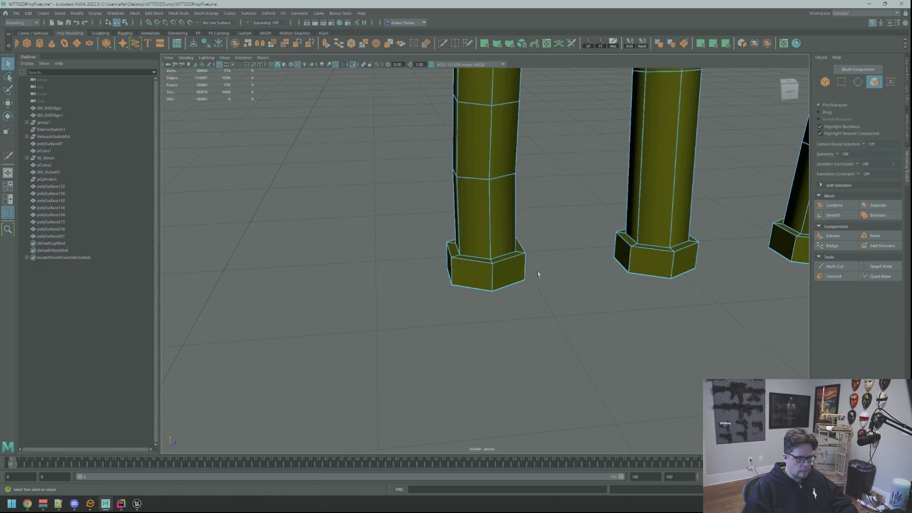
Select the face rings around the plug bases and apply a Planar UV projection
double_click(494, 272)
scroll(511, 261, up, 5)
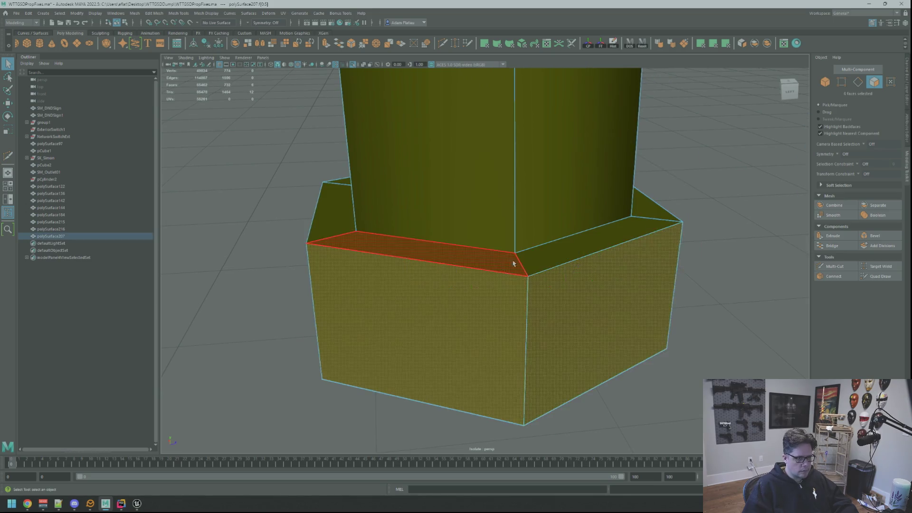
scroll(584, 275, down, 5)
mouse_move(569, 282)
alt+mouse_down()
mouse_move(560, 256)
mouse_move(472, 253)
alt+mouse_up()
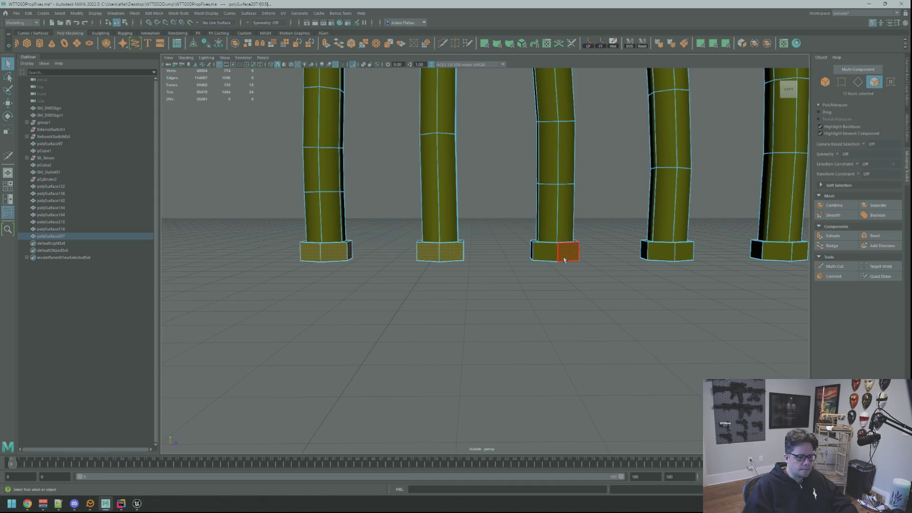
alt+drag(565, 257, 518, 241)
scroll(537, 247, down, 3)
scroll(518, 241, up, 3)
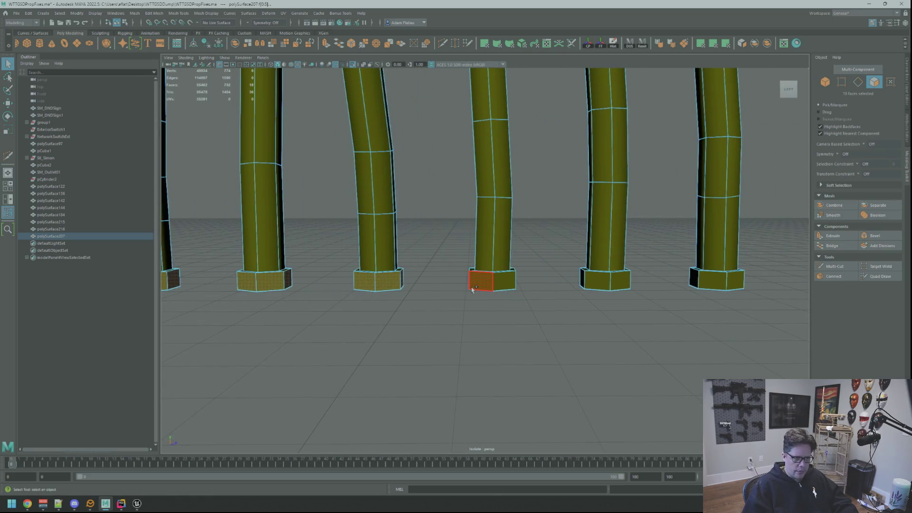
alt+drag(599, 297, 547, 283)
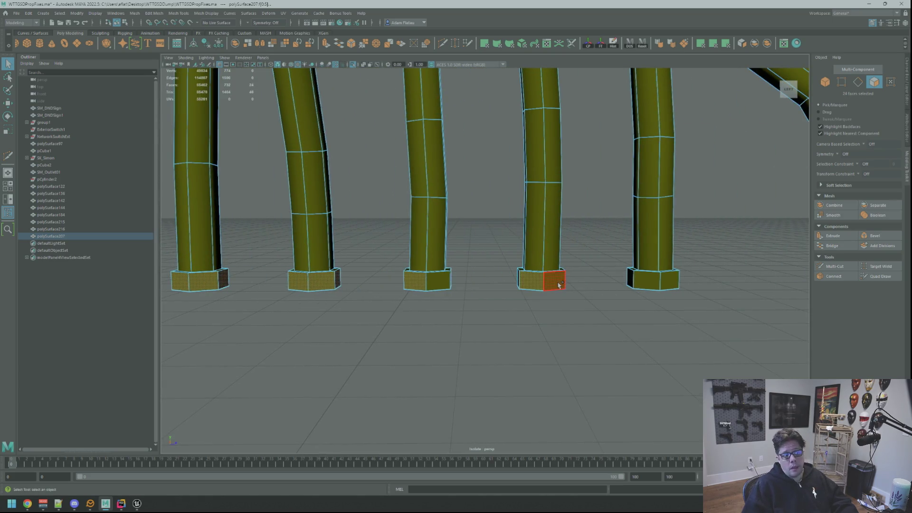
mouse_move(604, 286)
alt+mouse_down()
mouse_move(514, 268)
mouse_move(572, 257)
alt+mouse_up()
mouse_move(474, 225)
alt+mouse_down()
mouse_move(509, 242)
mouse_move(493, 255)
mouse_move(489, 242)
mouse_move(442, 260)
mouse_move(484, 238)
mouse_move(464, 248)
mouse_move(557, 269)
mouse_move(626, 238)
mouse_move(590, 246)
mouse_move(516, 227)
mouse_move(536, 219)
alt+mouse_up()
key(w)
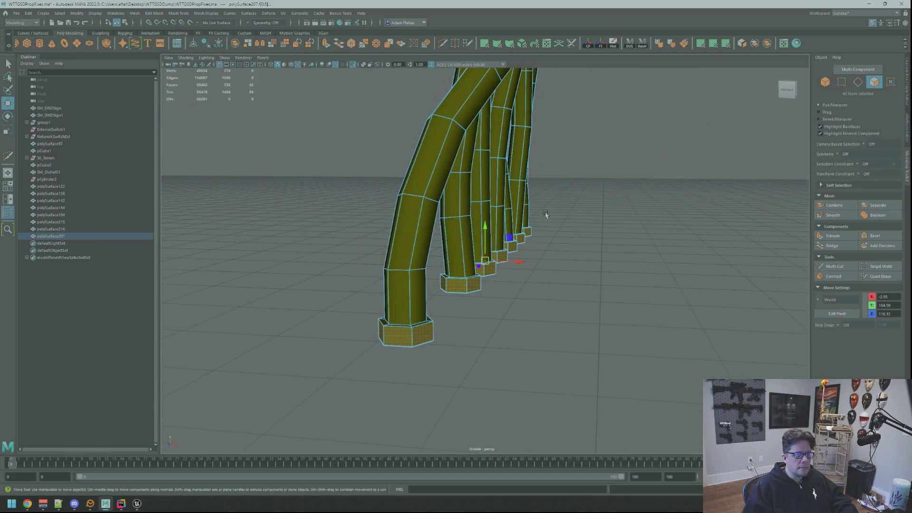
click(701, 44)
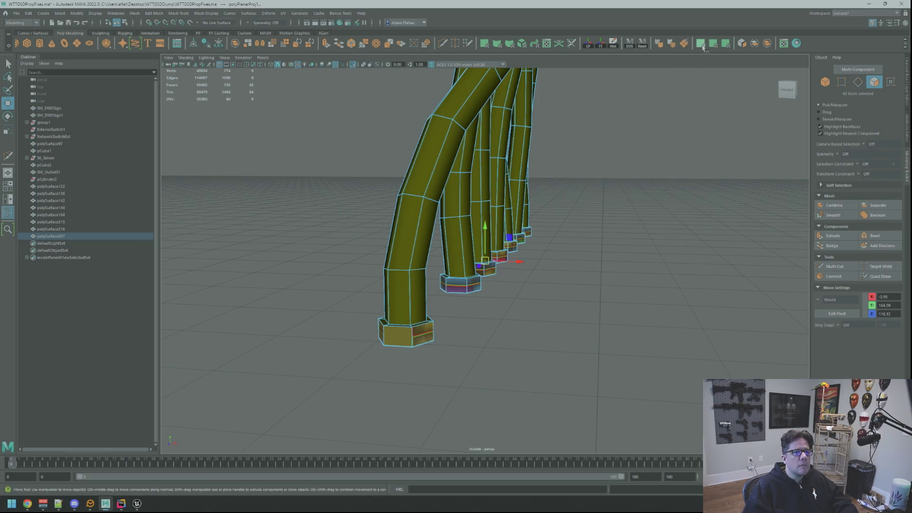
Select seam edges around four cable tube bases and split the base UVs along them
mouse_move(588, 203)
alt+mouse_down()
mouse_move(443, 220)
mouse_move(452, 200)
mouse_move(459, 210)
mouse_move(456, 197)
alt+mouse_up()
scroll(442, 219, up, 5)
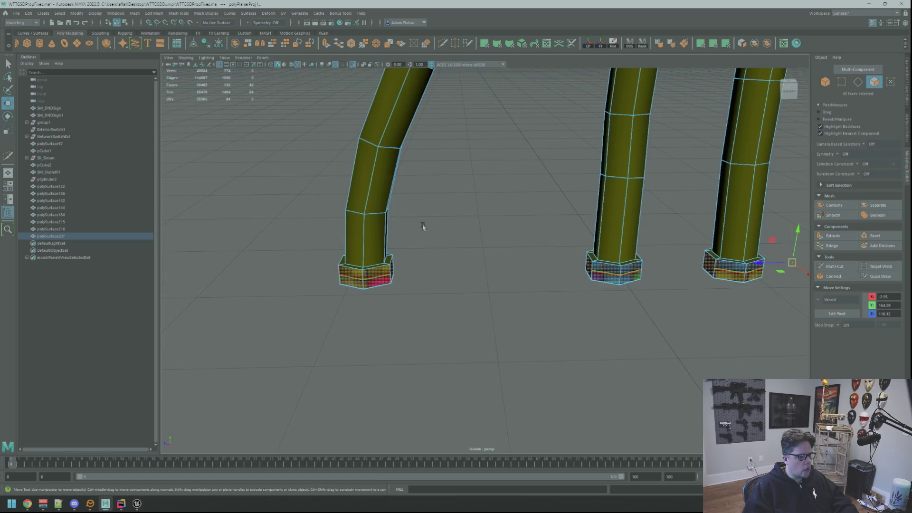
right_drag(422, 225, 422, 214)
click(352, 285)
alt+drag(456, 223, 483, 220)
mouse_move(525, 273)
alt+mouse_down()
mouse_move(476, 260)
mouse_move(452, 267)
alt+mouse_up()
shift+double_click(475, 260)
shift+click(452, 267)
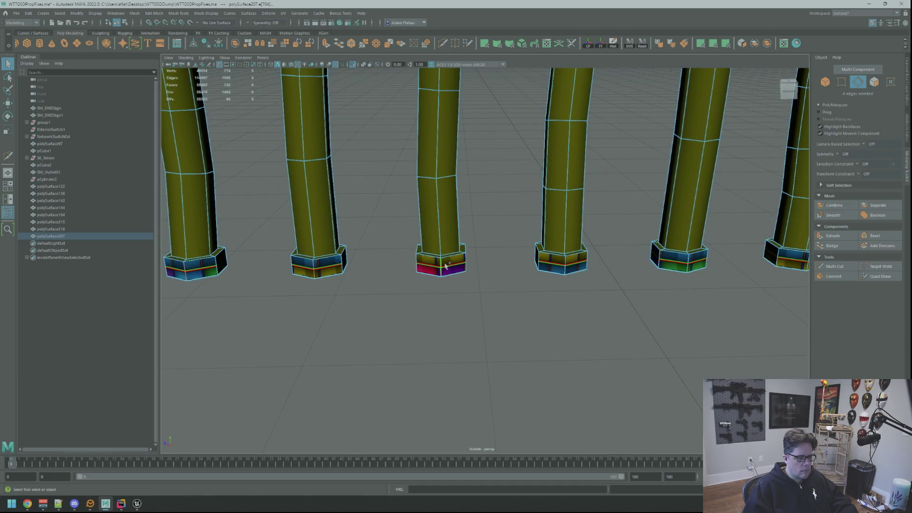
shift+click(578, 260)
alt+drag(607, 259, 482, 263)
shift+click(567, 263)
shift+click(573, 261)
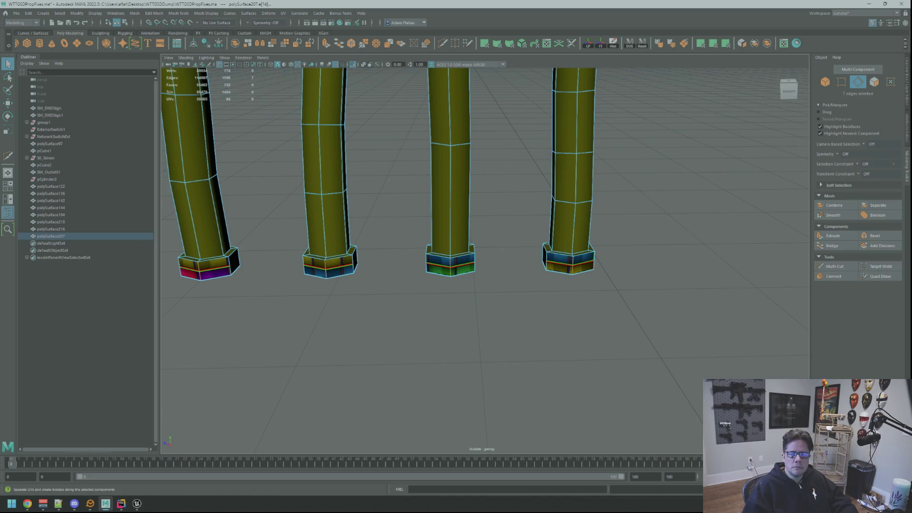
key(ctrl+F11)
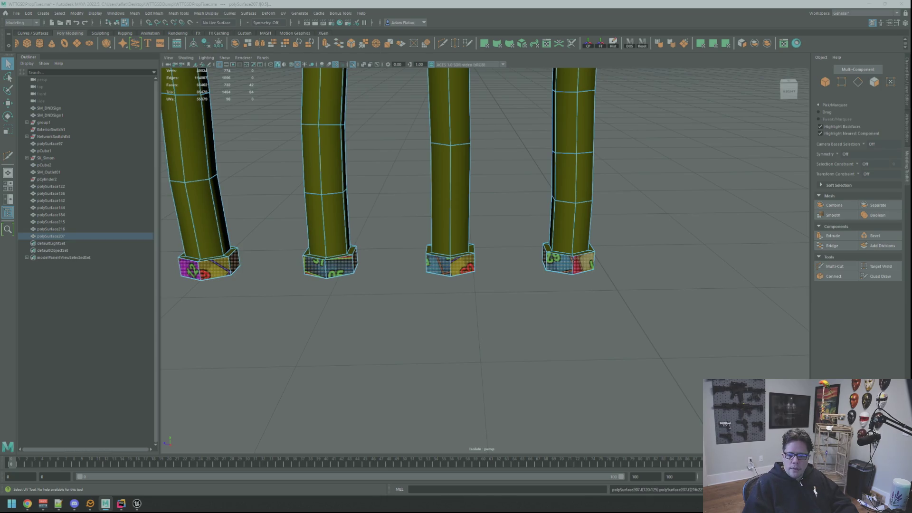
Select the top face rings on three of the tube bases
alt+drag(606, 253, 577, 255)
scroll(558, 249, up, 5)
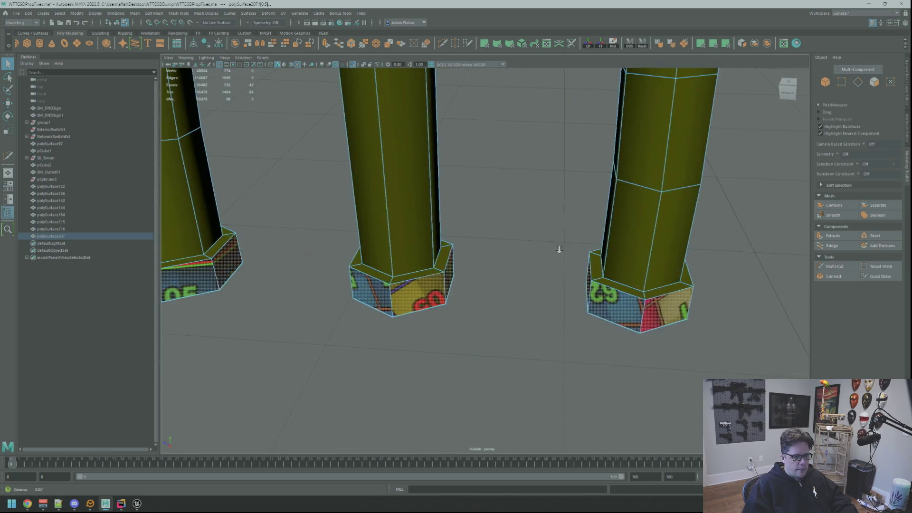
scroll(558, 252, down, 5)
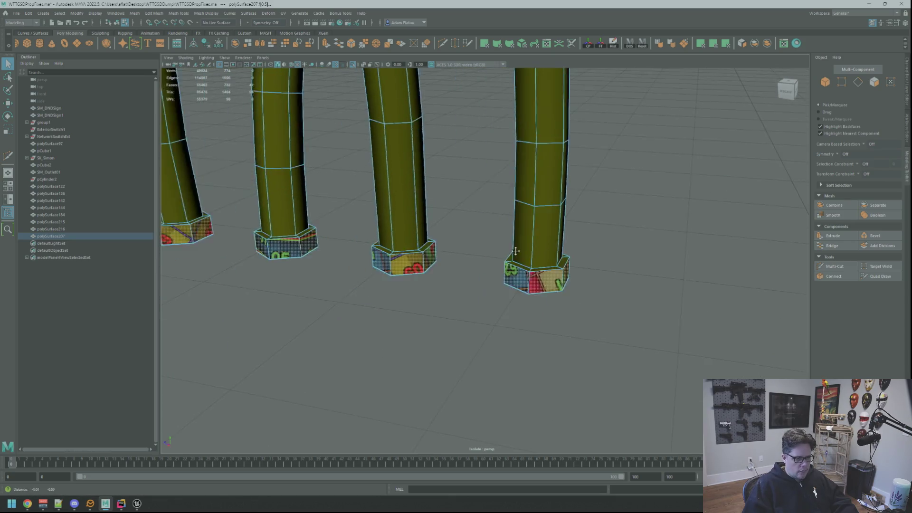
alt+drag(528, 252, 518, 270)
right_drag(519, 269, 517, 285)
double_click(517, 271)
mouse_move(518, 271)
alt+mouse_down()
mouse_move(486, 268)
mouse_move(496, 261)
alt+mouse_up()
shift+double_click(453, 240)
alt+drag(453, 241, 509, 238)
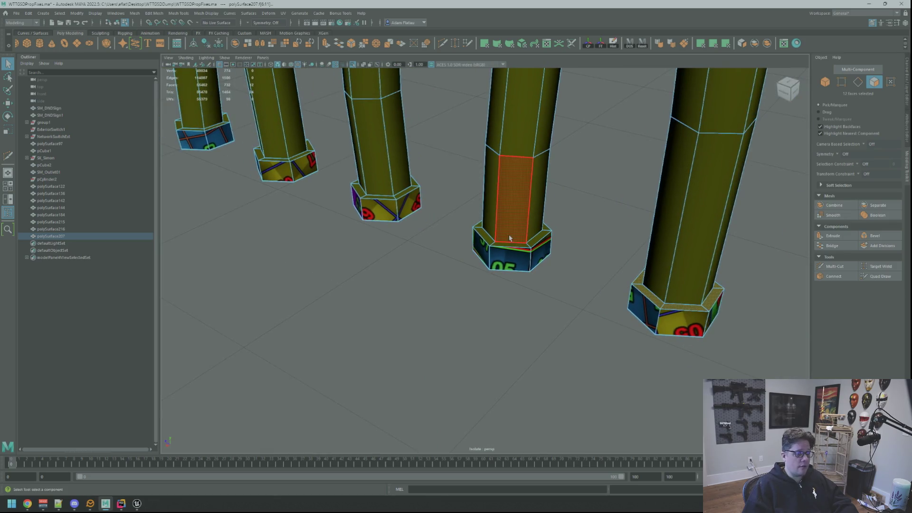
click(518, 246)
double_click(518, 246)
mouse_move(517, 246)
alt+mouse_down()
mouse_move(456, 235)
mouse_move(483, 227)
mouse_move(516, 245)
mouse_move(452, 228)
mouse_move(480, 238)
alt+mouse_up()
double_click(516, 244)
shift+double_click(594, 331)
scroll(474, 258, up, 3)
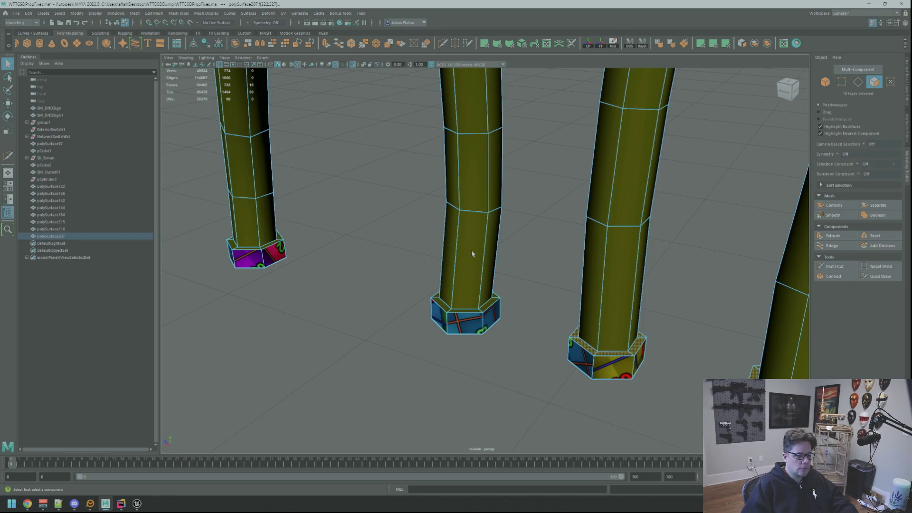
Select one plug's base face ring and the slanted ring above, then apply planar UV projection
mouse_move(506, 219)
alt+mouse_down()
mouse_move(482, 244)
mouse_move(384, 188)
alt+mouse_up()
shift+double_click(459, 220)
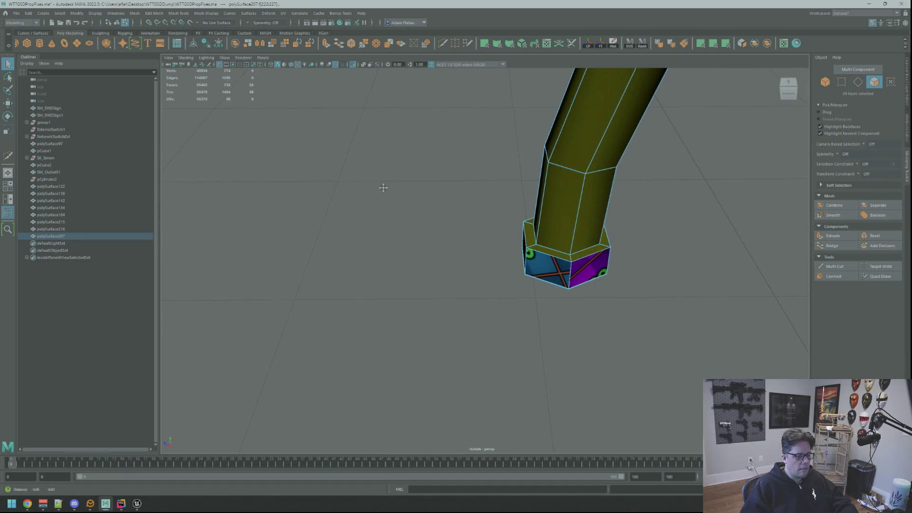
shift+double_click(587, 247)
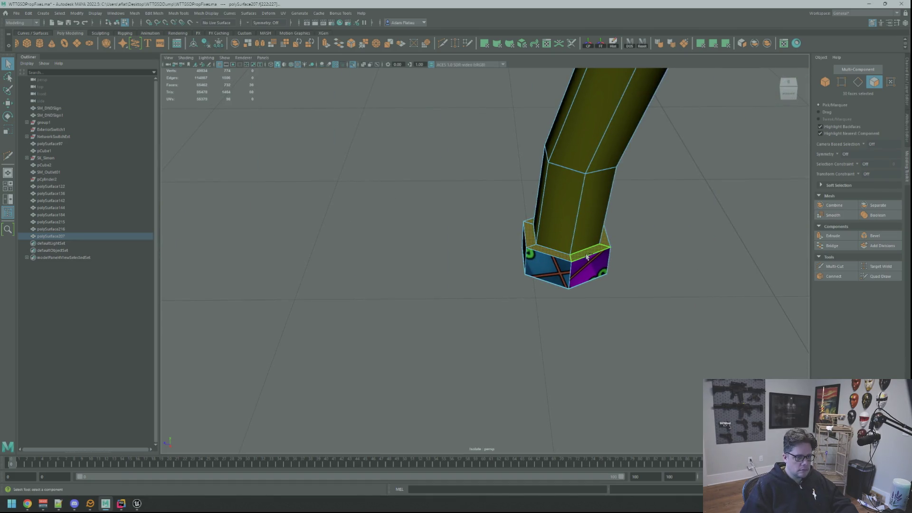
click(755, 43)
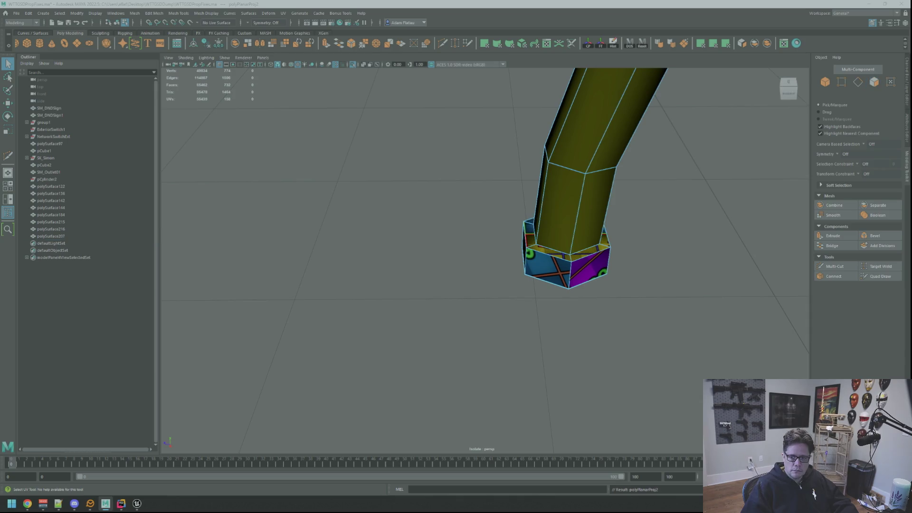
Frame a plug base and pick vertical seam edges on the left and right plug bases
click(566, 266)
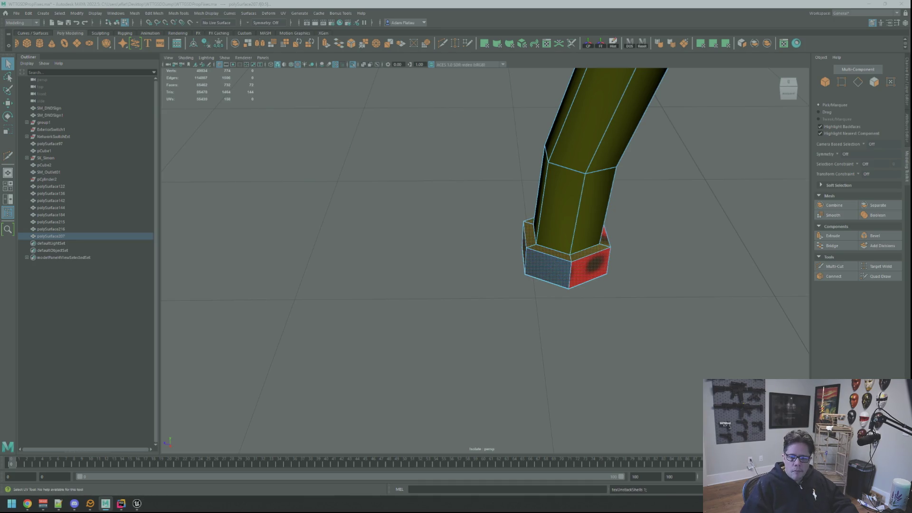
mouse_move(579, 209)
alt+mouse_down()
mouse_move(590, 210)
mouse_move(498, 246)
mouse_move(514, 254)
alt+mouse_up()
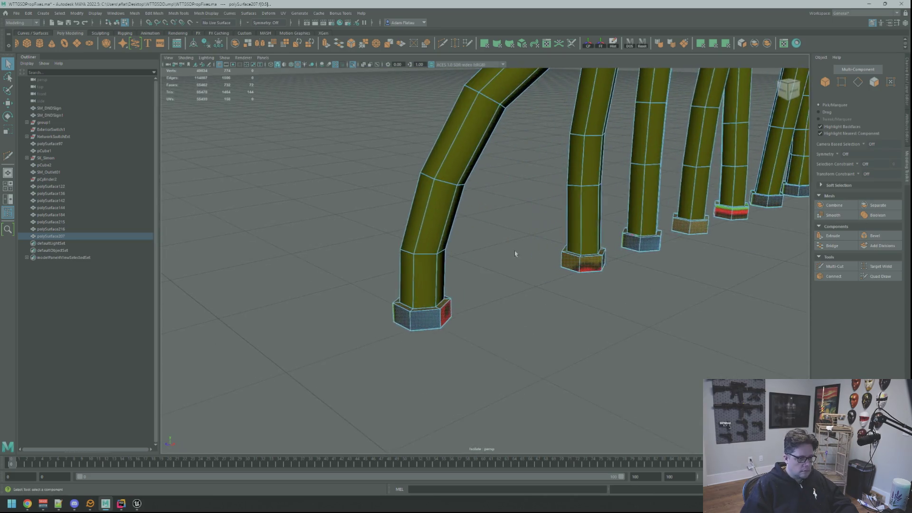
key(f)
right_drag(524, 248, 580, 248)
mouse_move(609, 237)
alt+middle_down()
mouse_move(586, 237)
mouse_move(489, 285)
mouse_move(485, 255)
alt+middle_up()
shift+click(485, 255)
alt+drag(485, 254, 498, 252)
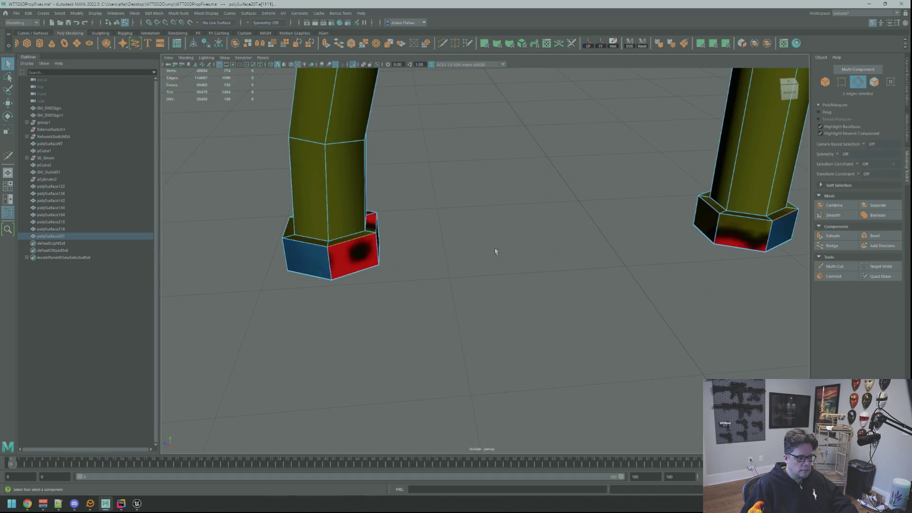
click(363, 244)
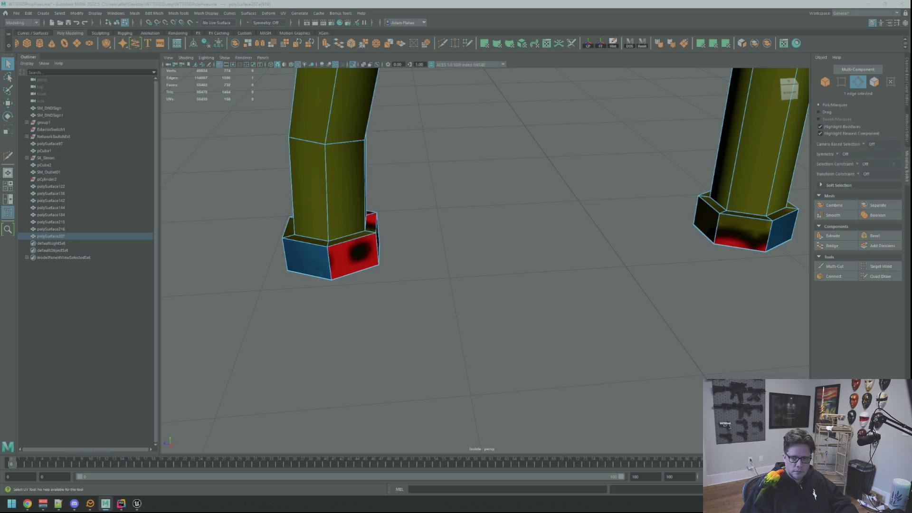
shift+click(770, 233)
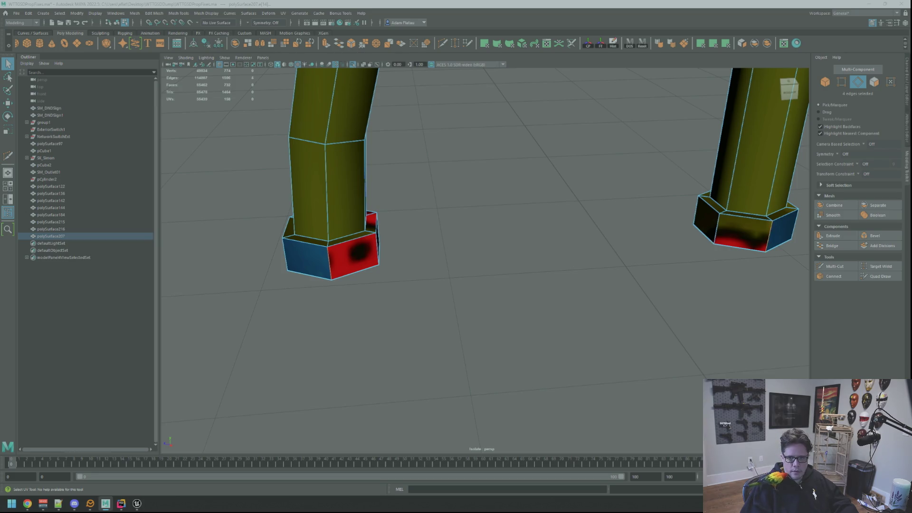
alt+middle_drag(807, 204, 675, 186)
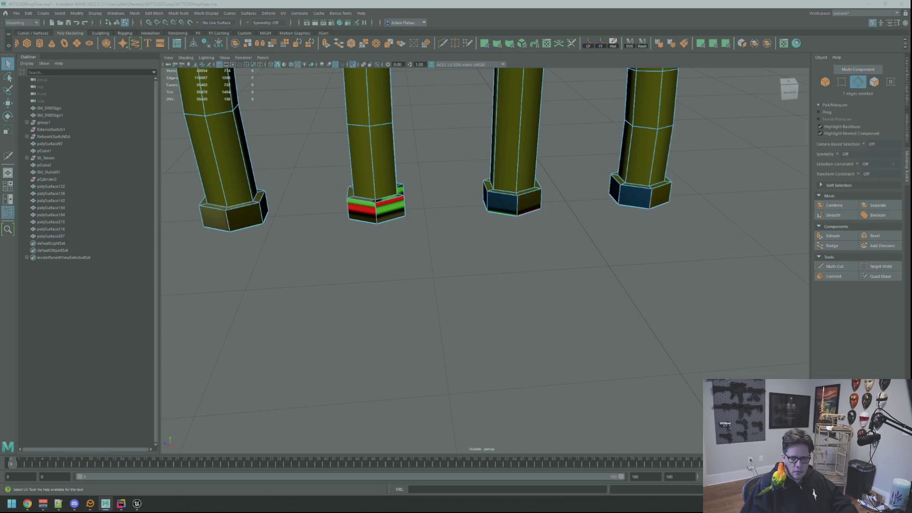
Convert the plug base edge selections to UVs for moving, reframing the bases in between
key(ctrl+F12)
key(w)
key(F10)
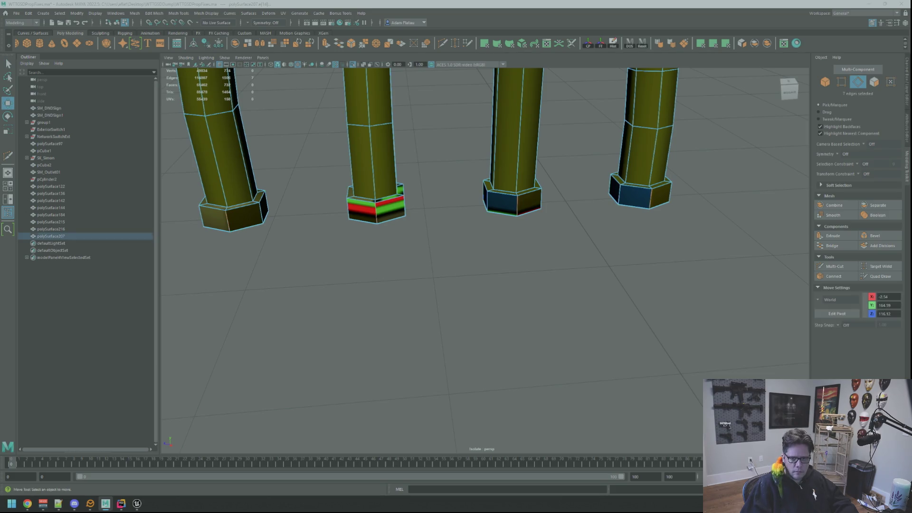
key(f)
mouse_move(757, 228)
alt+mouse_down()
mouse_move(723, 210)
mouse_move(703, 212)
mouse_move(760, 205)
mouse_move(723, 209)
alt+mouse_up()
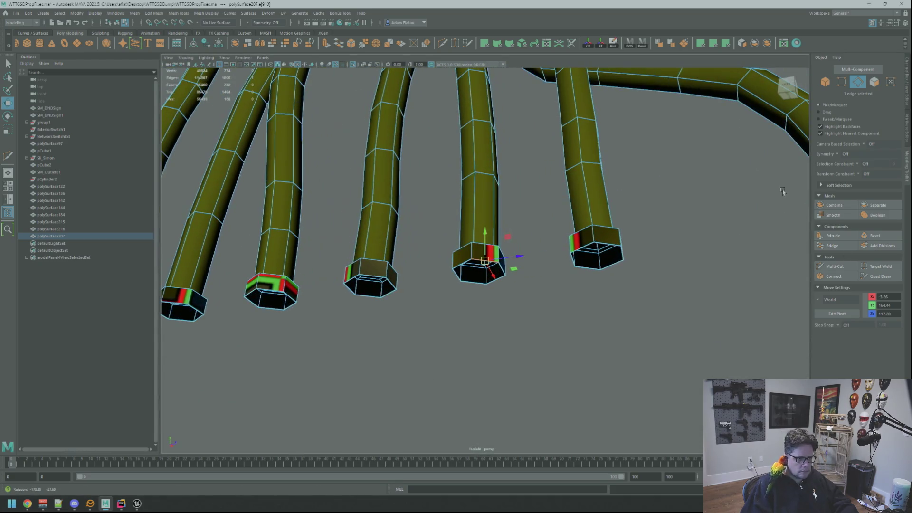
key(q)
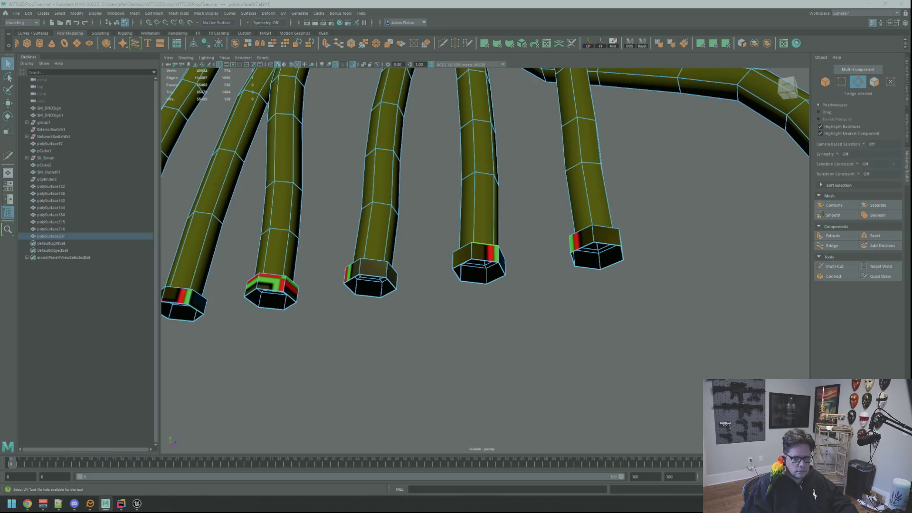
key(f)
scroll(650, 228, down, 5)
scroll(650, 227, up, 5)
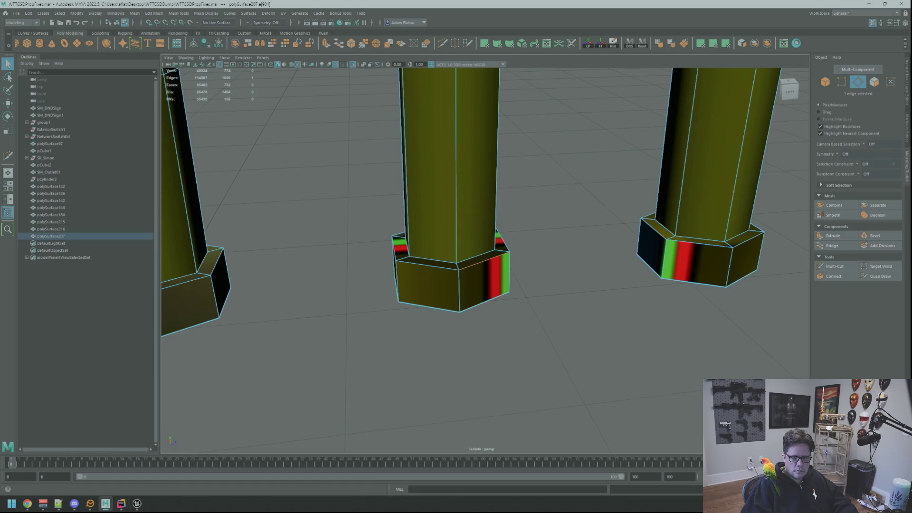
mouse_move(650, 227)
alt+mouse_down()
mouse_move(515, 220)
mouse_move(541, 222)
mouse_move(518, 205)
alt+mouse_up()
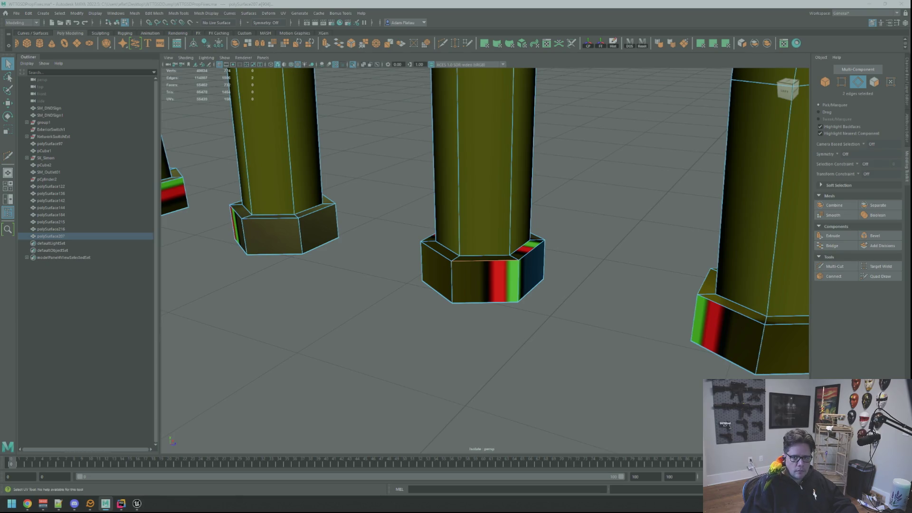
key(ctrl+F12)
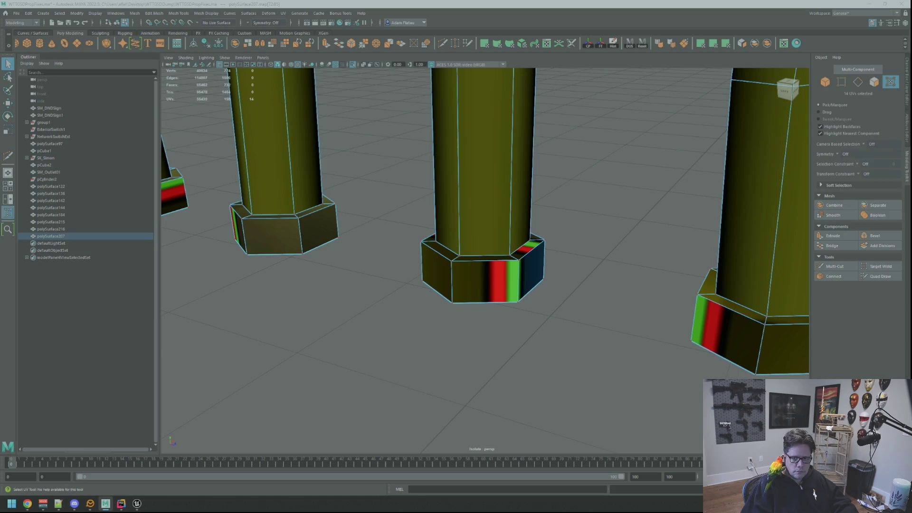
key(w)
key(q)
key(w)
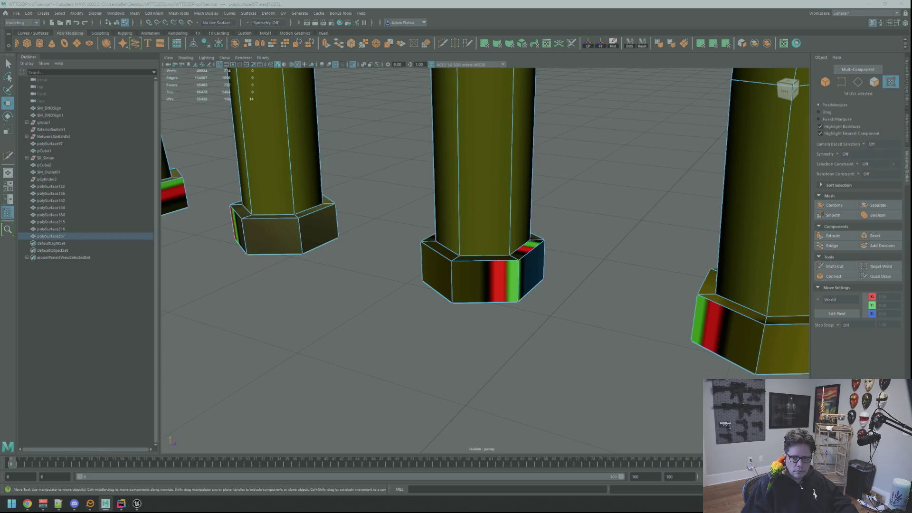
Pick the right plug's base faces, then a top-rim edge and a bottom edge on the bases
key(ctrl+F11)
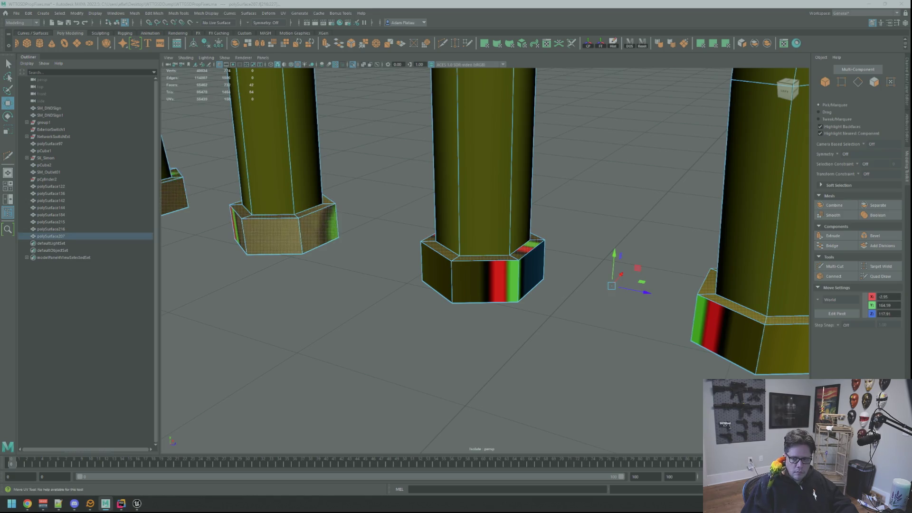
key(Escape)
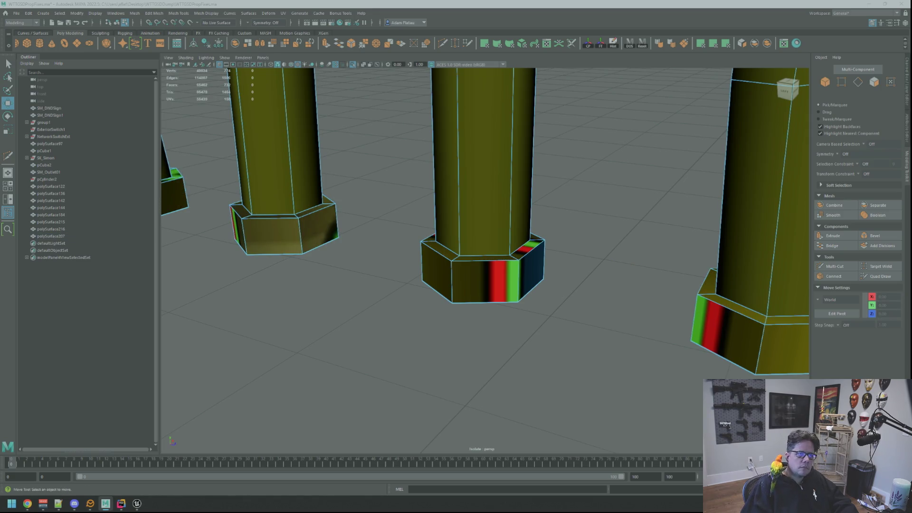
click(741, 342)
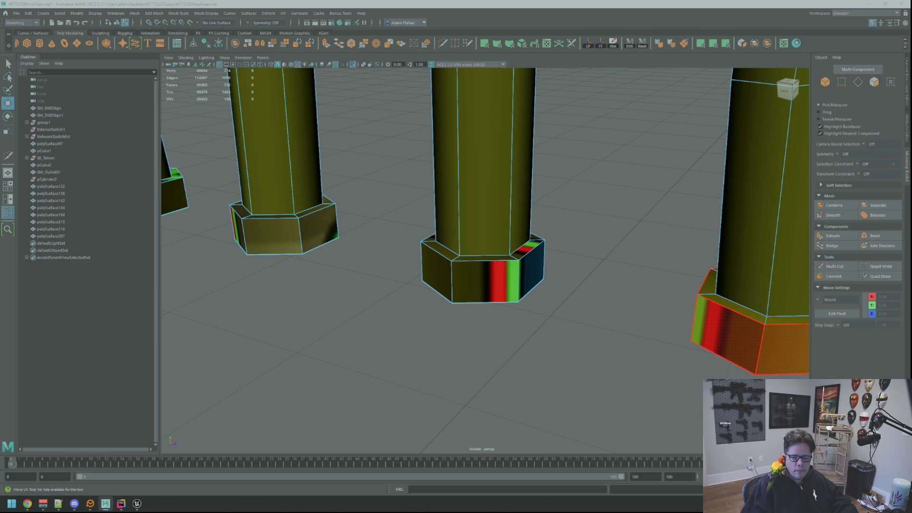
click(732, 333)
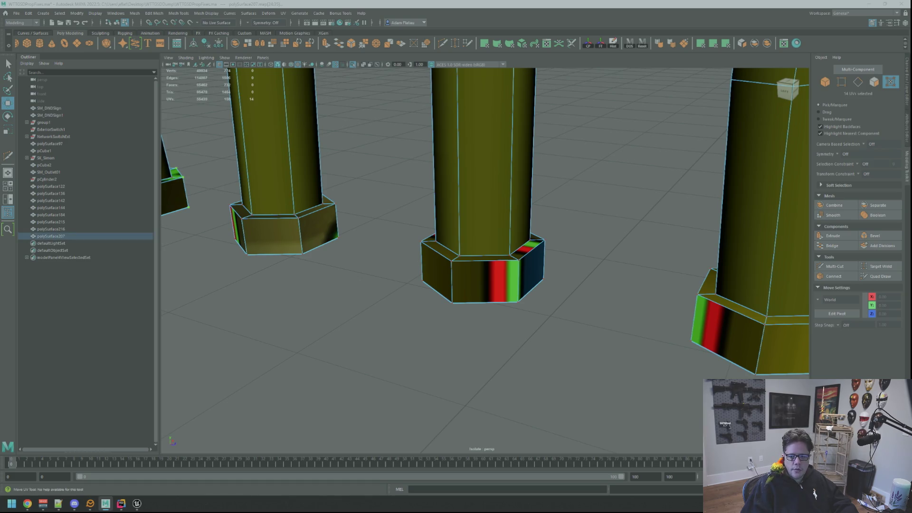
key(Escape)
key(F11)
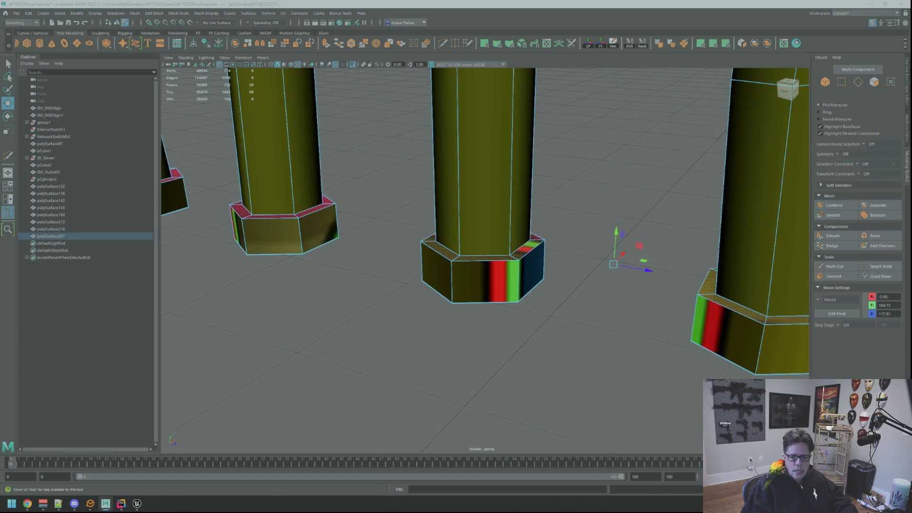
key(F10)
click(484, 260)
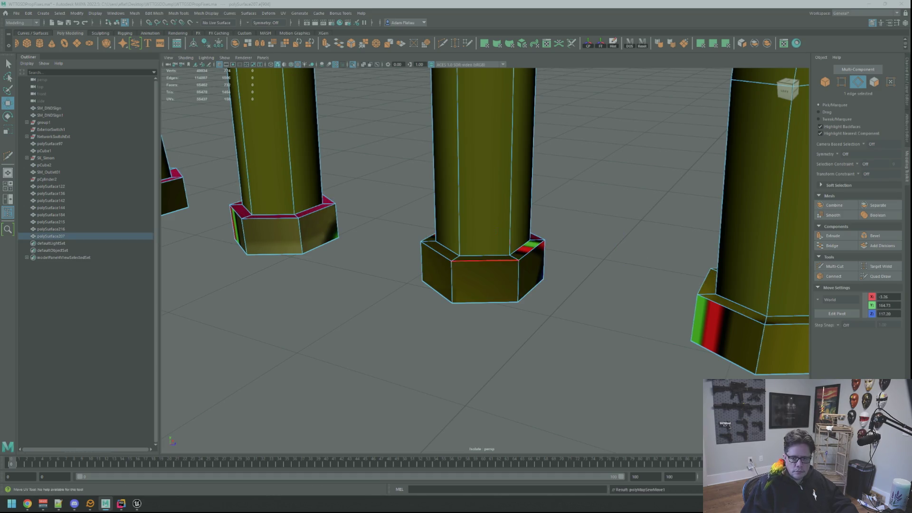
click(723, 358)
Sew the UVs together across the selected base edges
key(g)
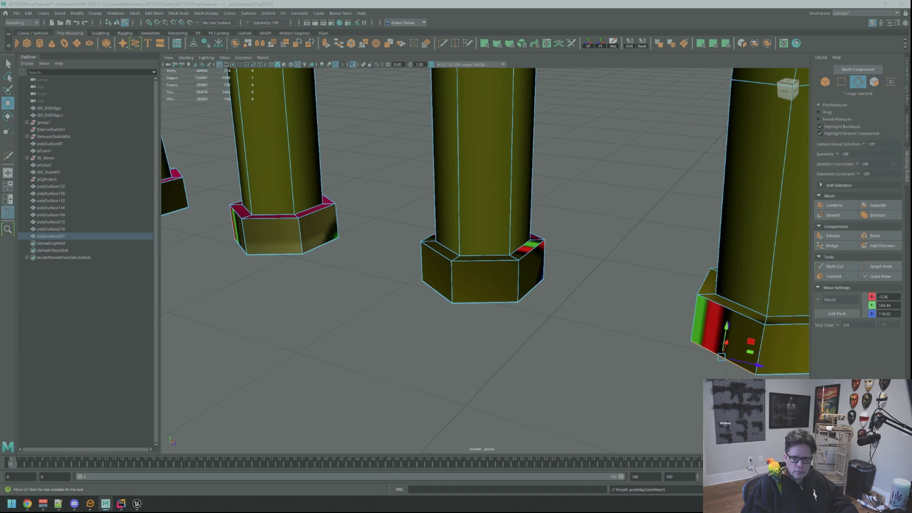
key(q)
key(ctrl+z)
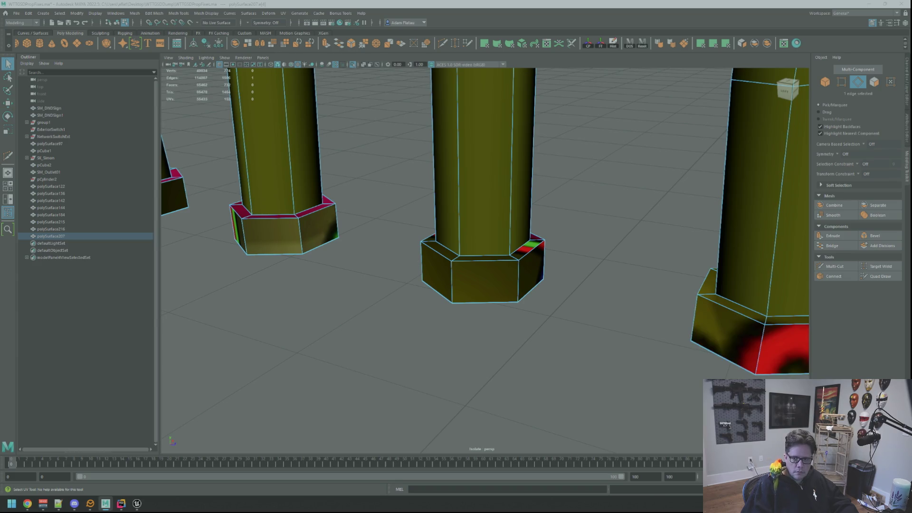
key(ctrl+z)
key(g)
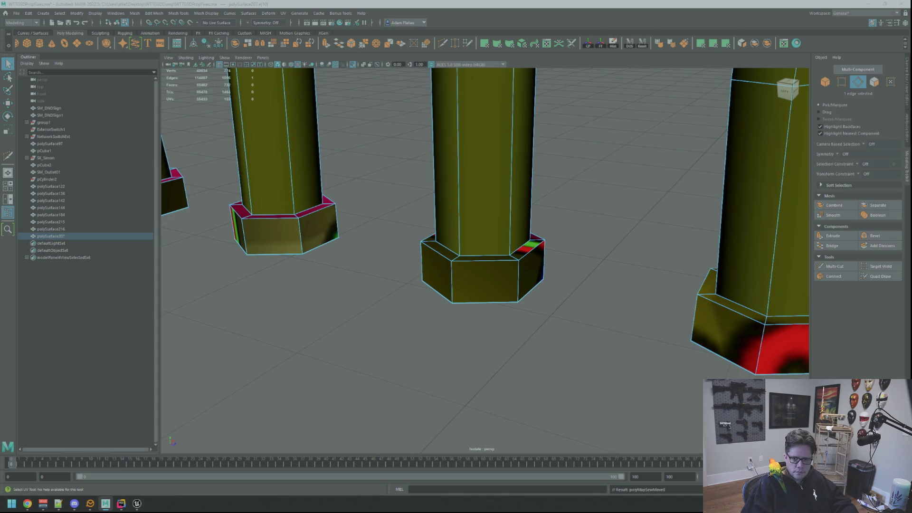
Sew the left base's UV seam, move its UVs, and orient the right base's UV shell
key(ctrl+F12)
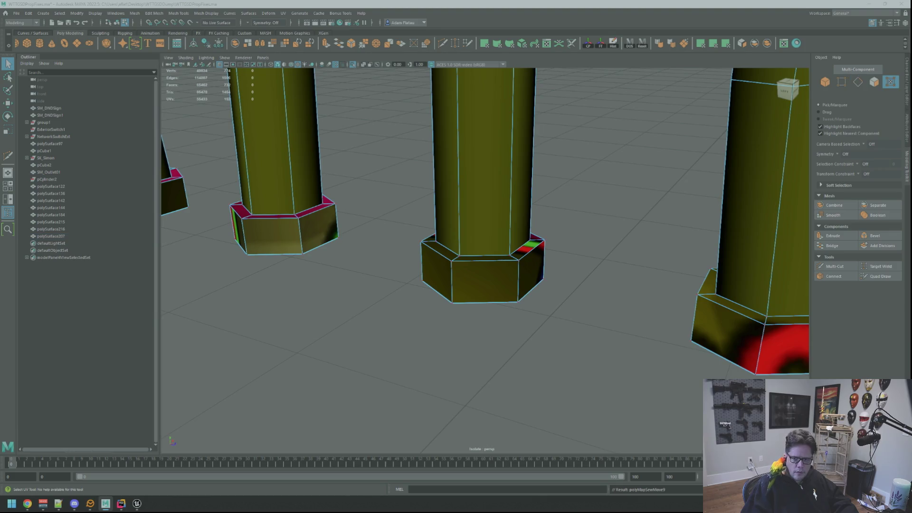
key(w)
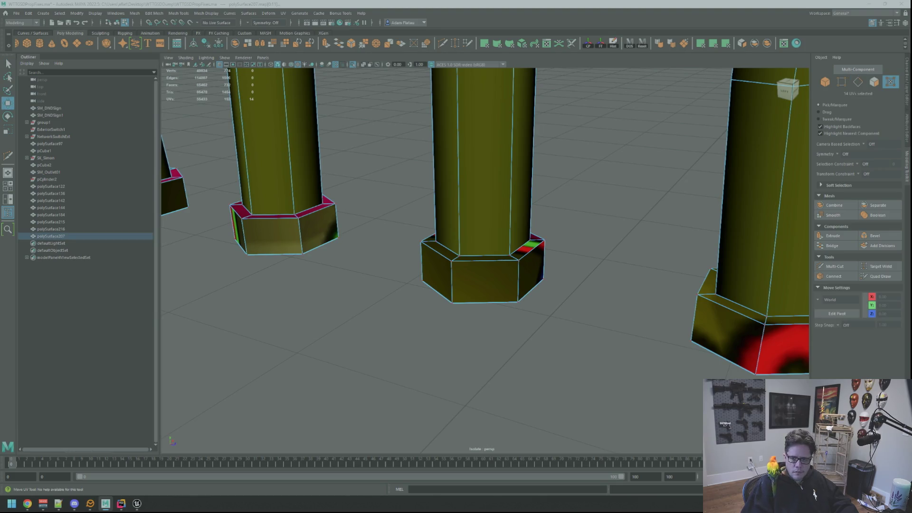
key(q)
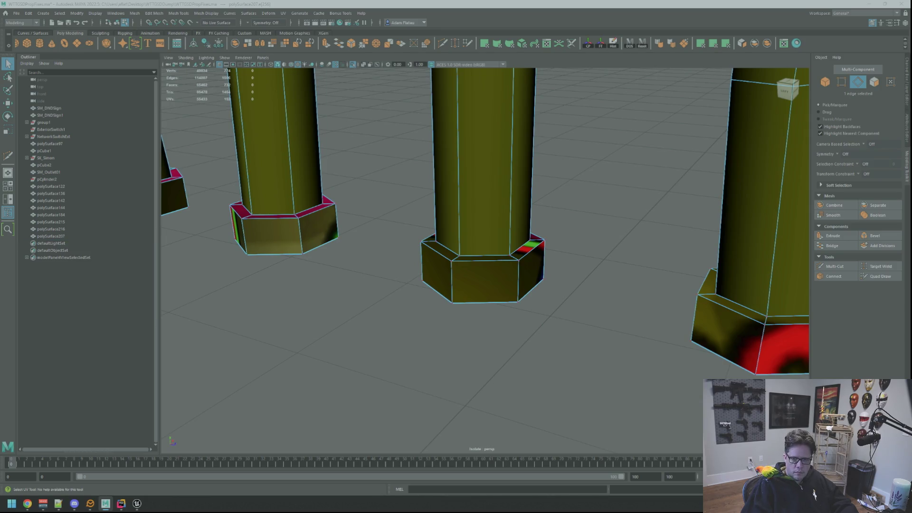
key(ctrl+F12)
key(w)
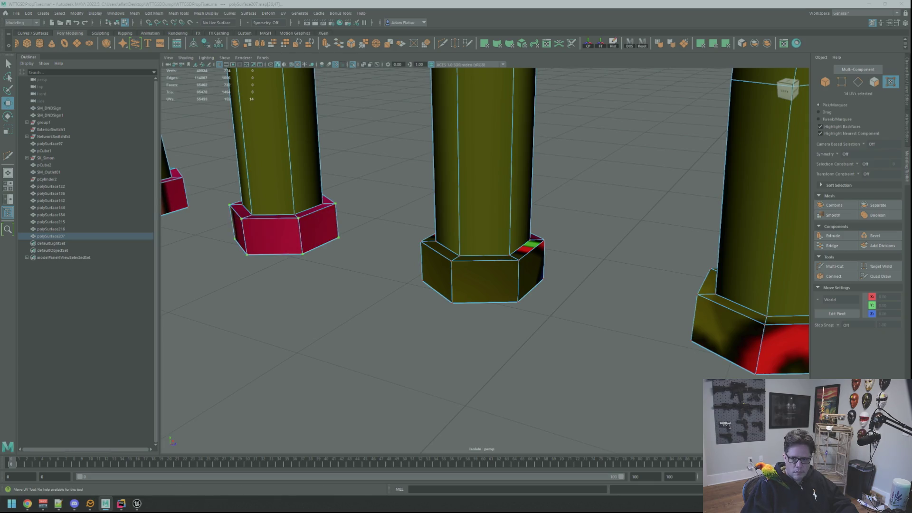
key(Escape)
key(ctrl+z)
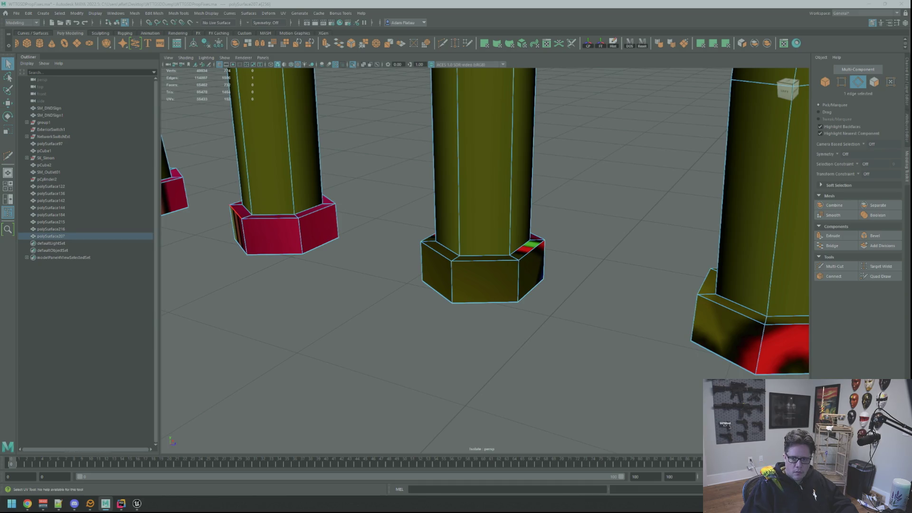
key(ctrl+m)
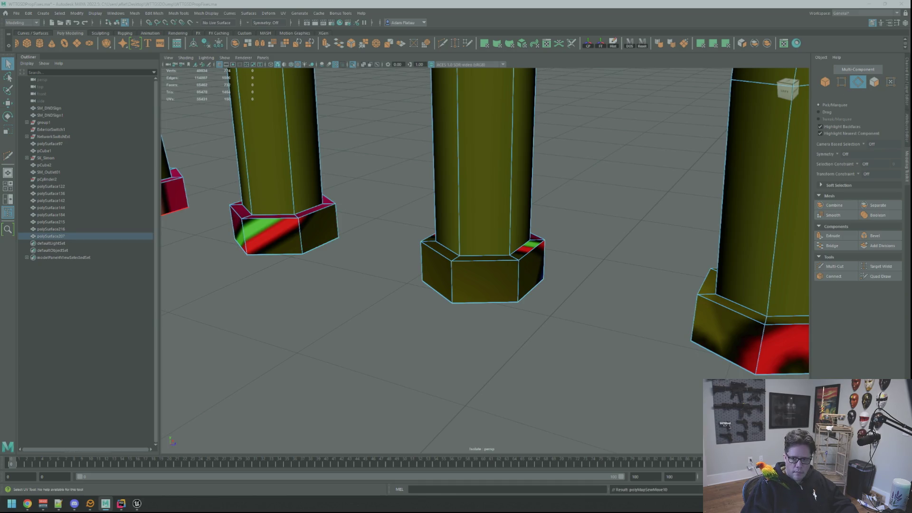
key(ctrl+F12)
key(w)
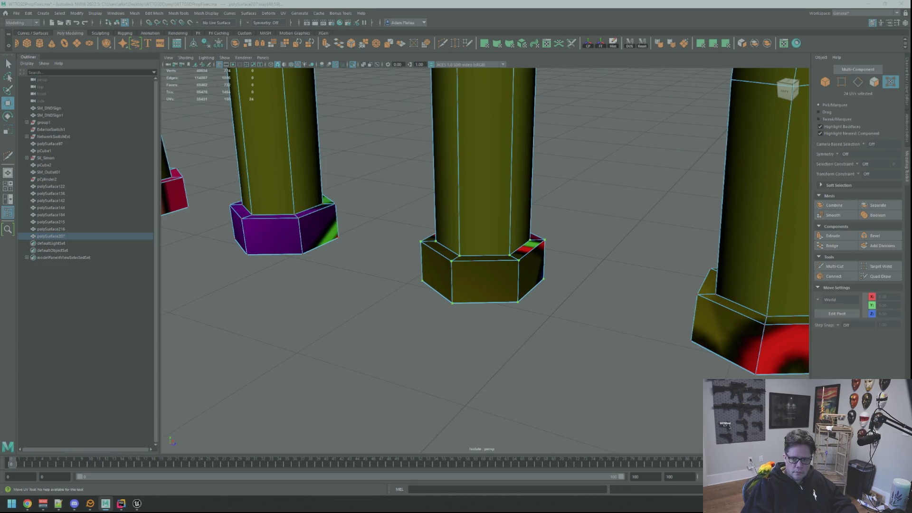
click(482, 280)
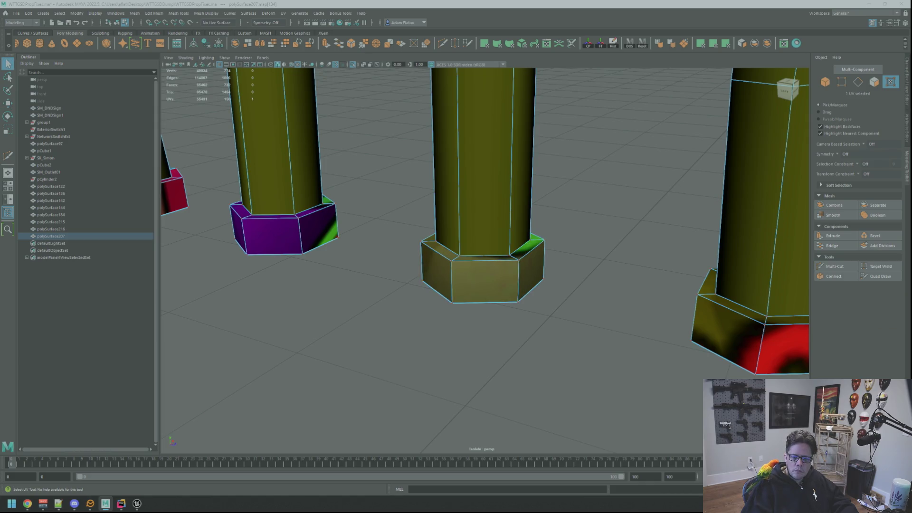
click(746, 332)
key(ctrl+shift+o)
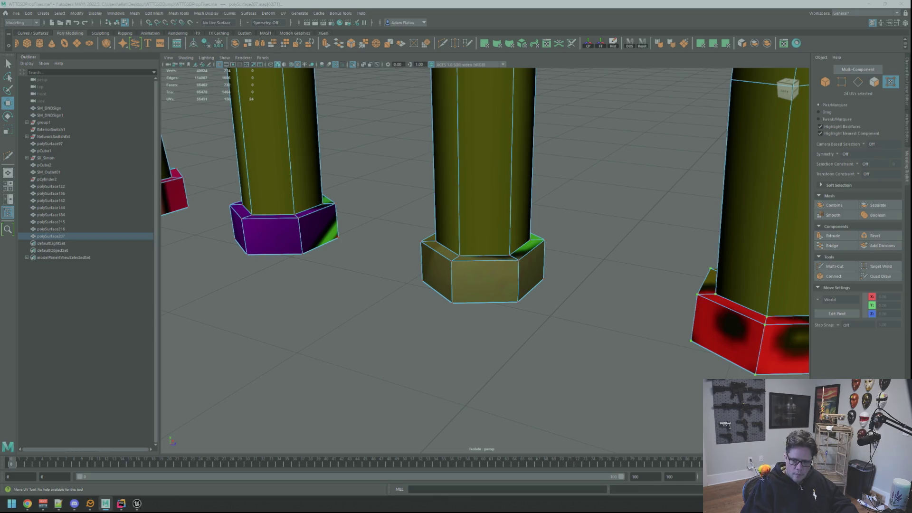
Select the middle plug base's top face ring
key(q)
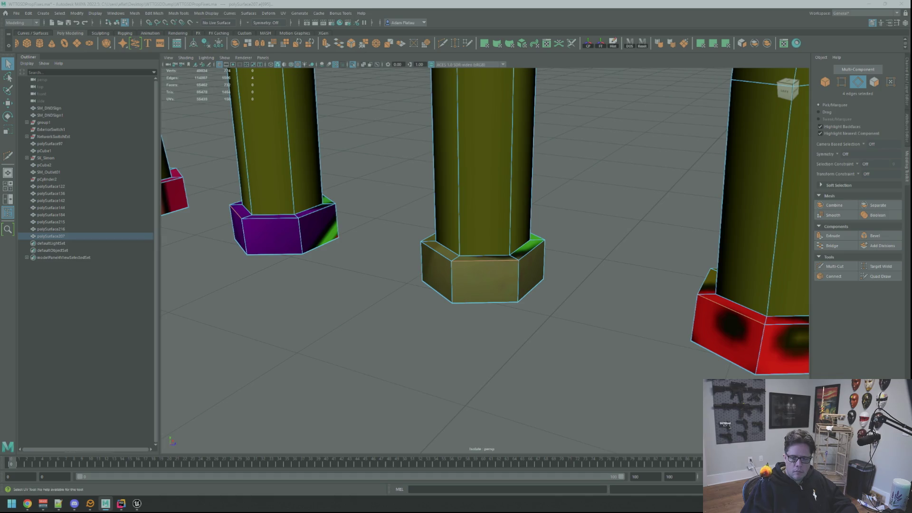
key(ctrl+F11)
key(w)
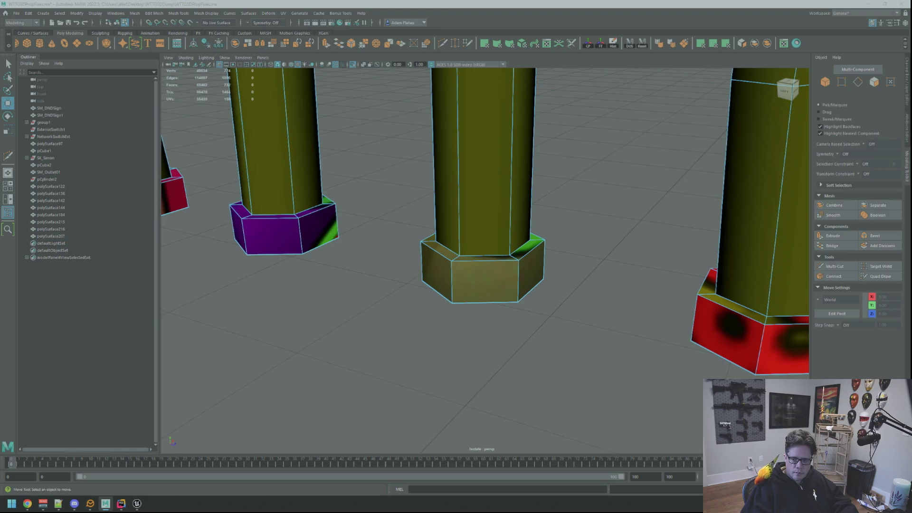
click(485, 258)
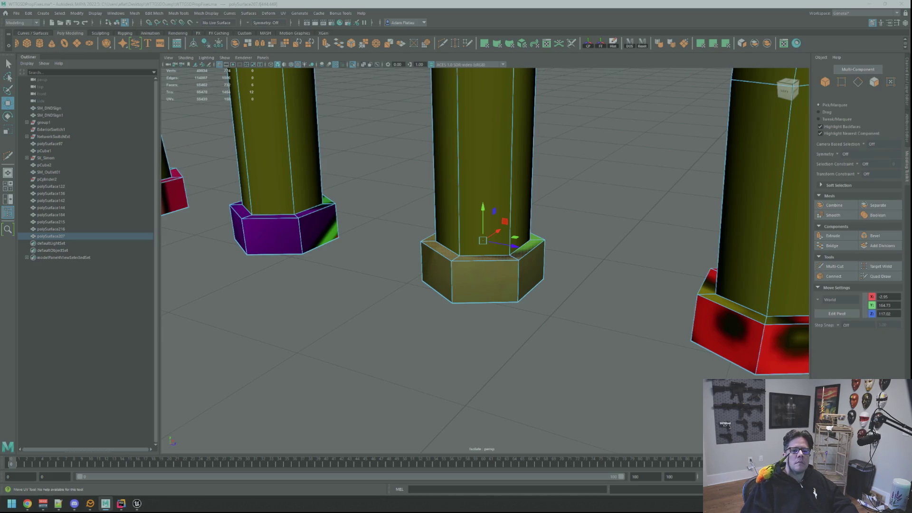
Slide the UVs of the left and middle base side loops, undoing the far-left base's move
double_click(271, 235)
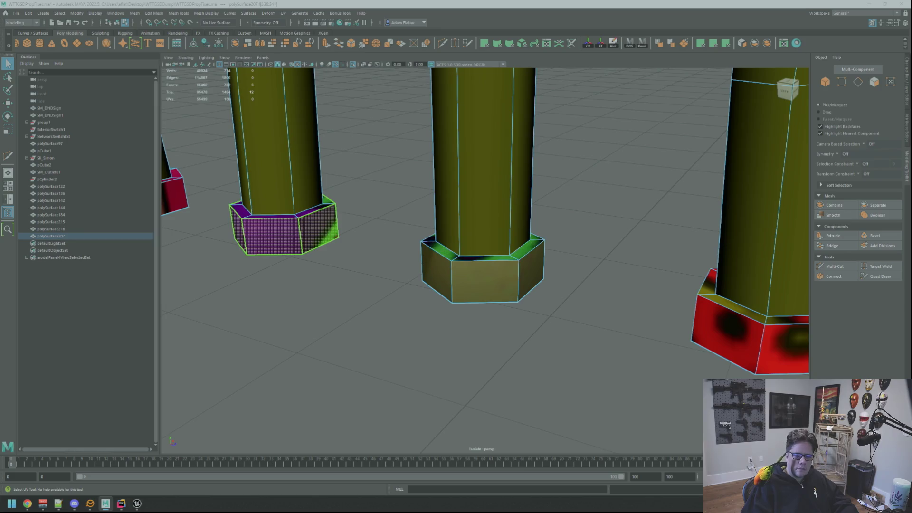
double_click(484, 281)
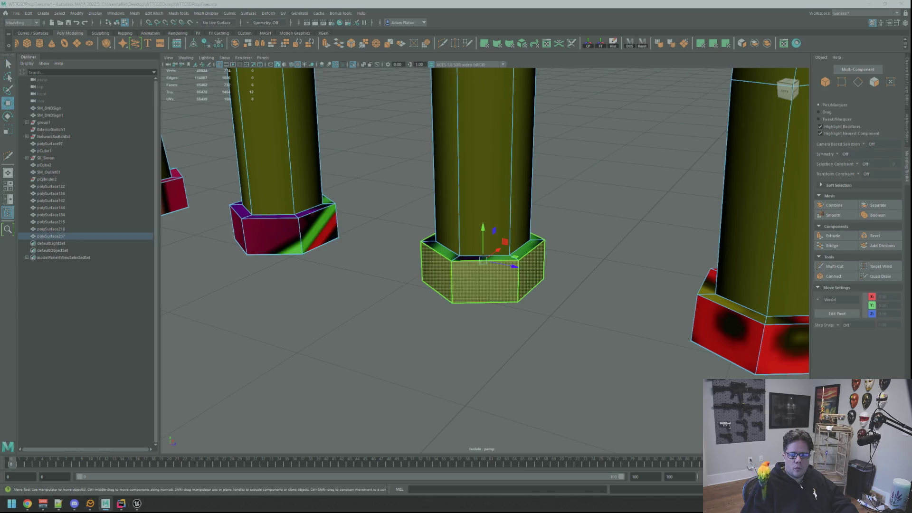
shift+double_click(271, 235)
middle_drag(375, 239, 332, 242)
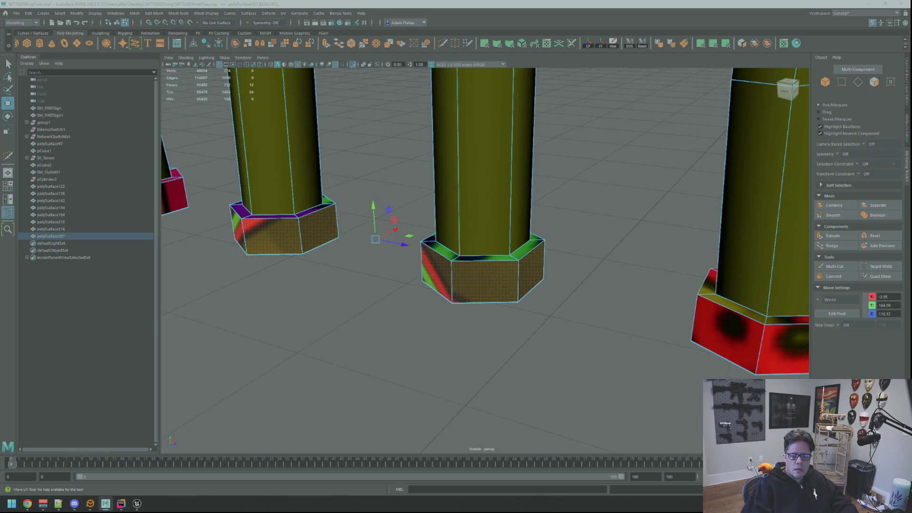
double_click(175, 192)
middle_drag(175, 192, 172, 192)
key(ctrl+z)
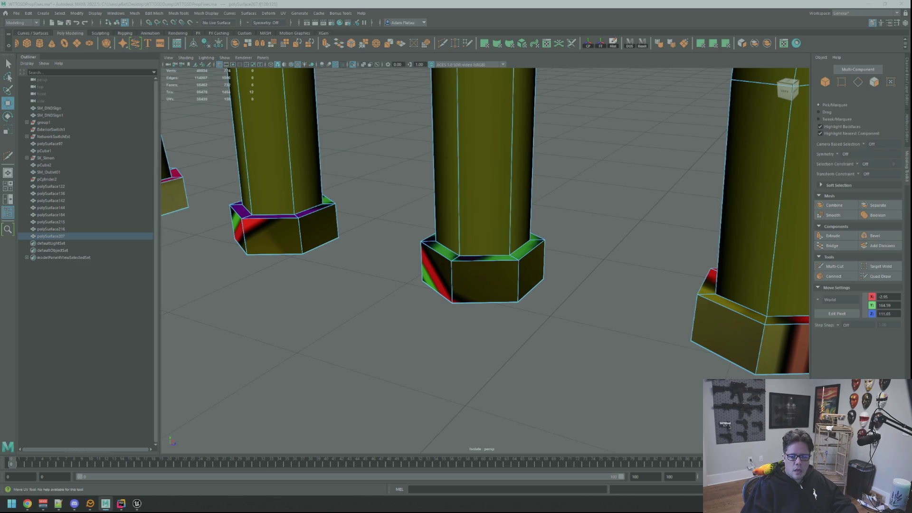
key(ctrl+z)
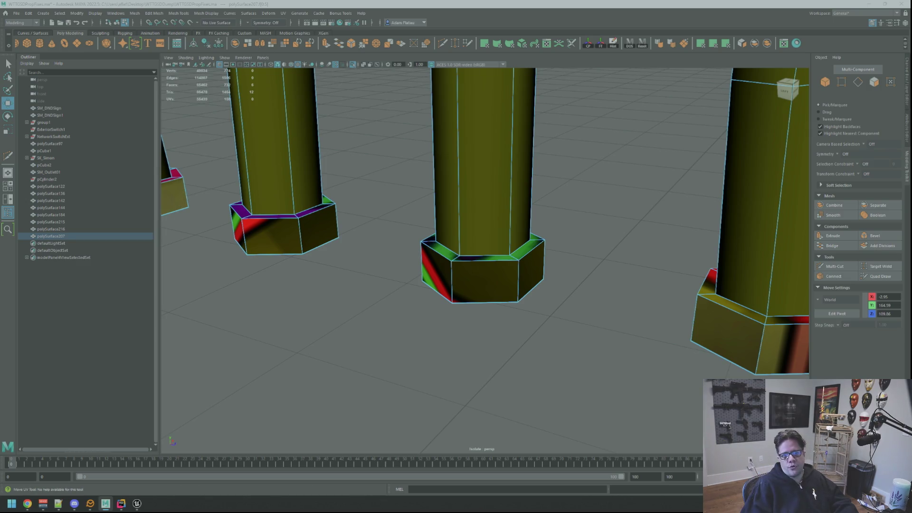
key(ctrl+z)
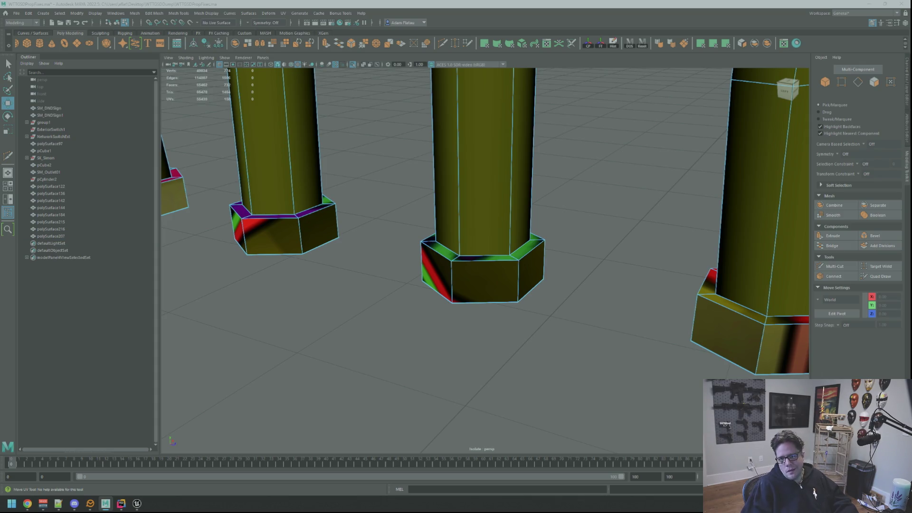
key(ctrl+z)
key(ctrl+z)
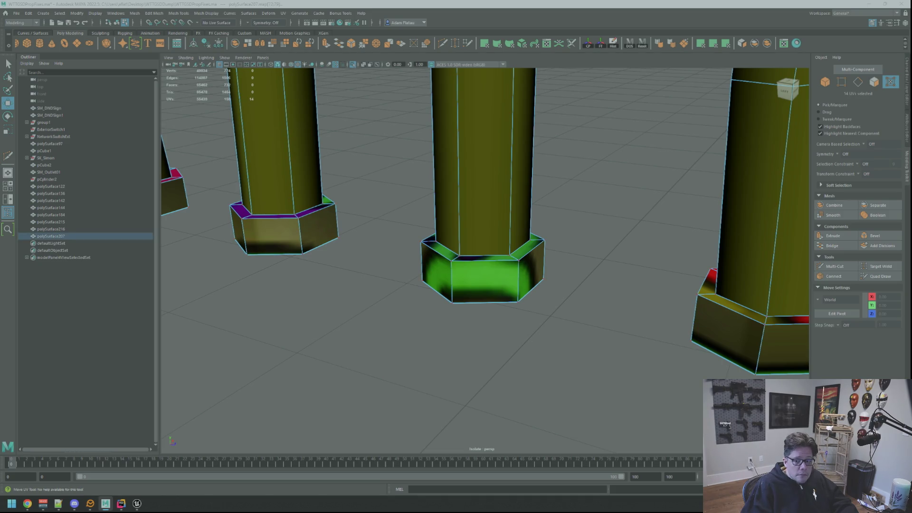
key(q)
key(F10)
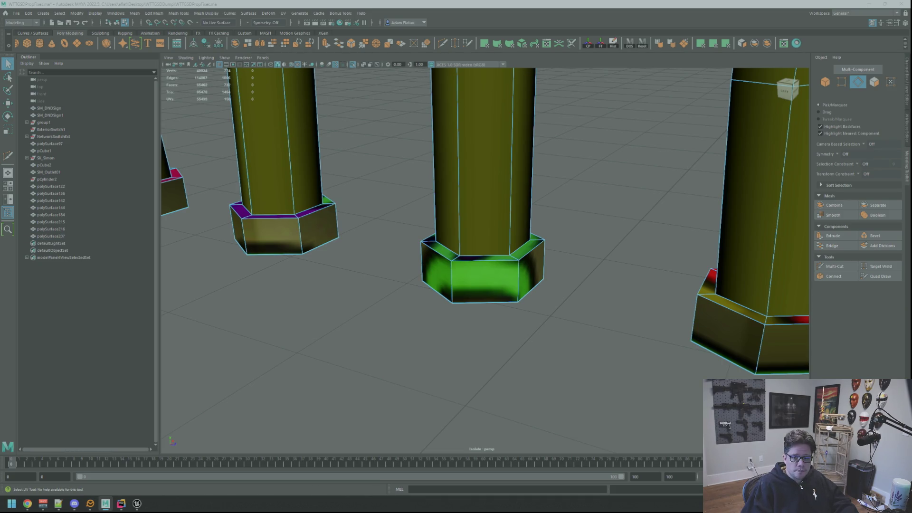
Tumble to the bent pillar feet and select edges on the pipe foot and middle foot
scroll(581, 181, down, 5)
mouse_move(581, 181)
alt+mouse_down()
mouse_move(539, 187)
mouse_move(542, 155)
alt+mouse_up()
scroll(542, 155, up, 2)
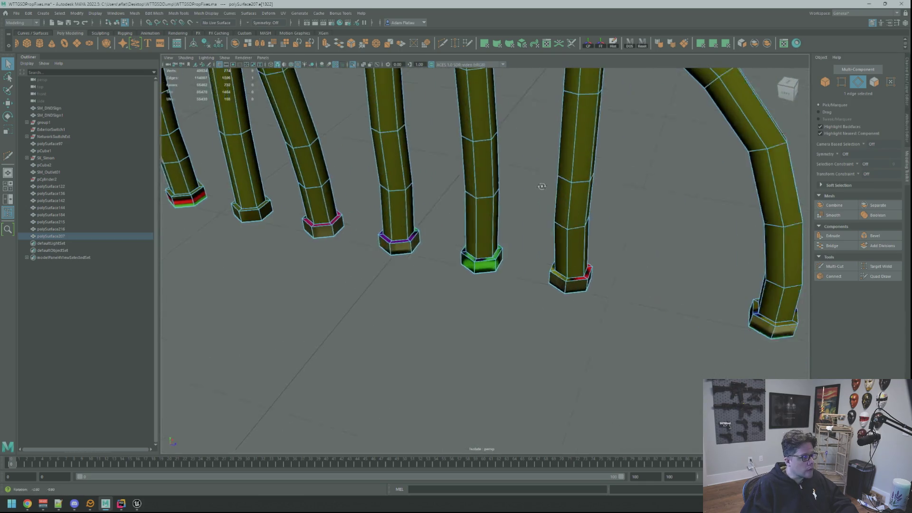
scroll(542, 155, up, 5)
mouse_move(584, 179)
alt+mouse_down()
mouse_move(574, 167)
mouse_move(531, 157)
alt+mouse_up()
scroll(504, 160, up, 3)
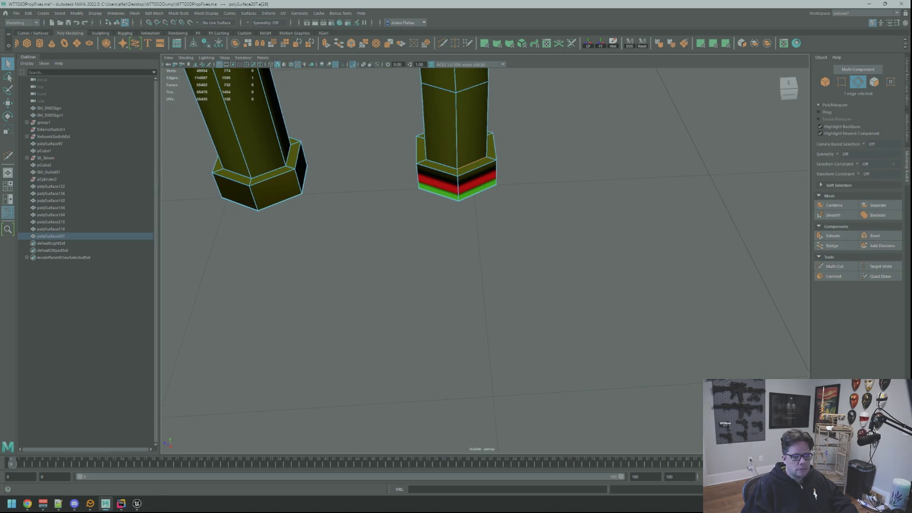
mouse_move(513, 157)
alt+mouse_down()
mouse_move(515, 138)
mouse_move(517, 149)
mouse_move(487, 158)
alt+mouse_up()
scroll(472, 149, down, 3)
scroll(485, 163, up, 4)
mouse_move(476, 149)
right_down()
mouse_move(473, 169)
mouse_move(500, 160)
mouse_move(484, 143)
right_up()
click(477, 128)
alt+middle_drag(477, 128, 644, 130)
shift+click(416, 128)
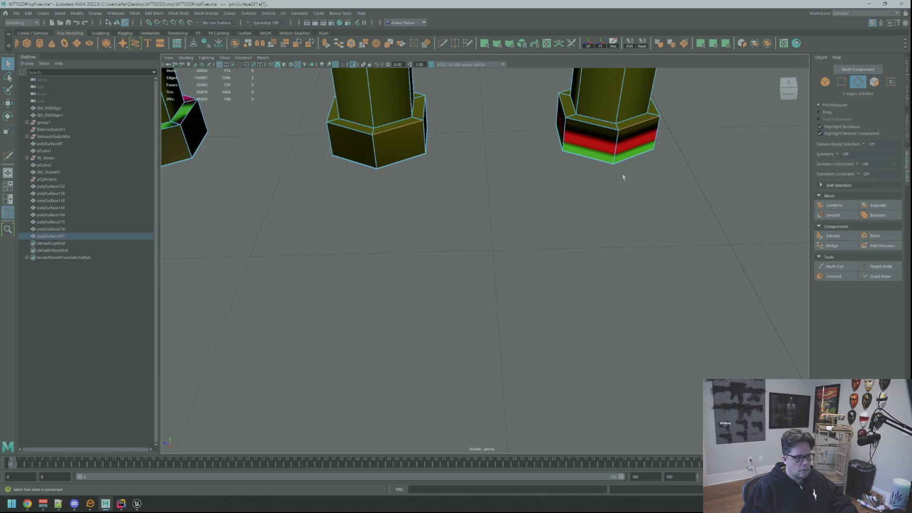
Show all pillar feet, then select the middle foot's bottom face ring and move up one ring
mouse_move(522, 180)
alt+middle_down()
mouse_move(689, 181)
mouse_move(640, 182)
alt+middle_up()
alt+right_drag(603, 175, 540, 170)
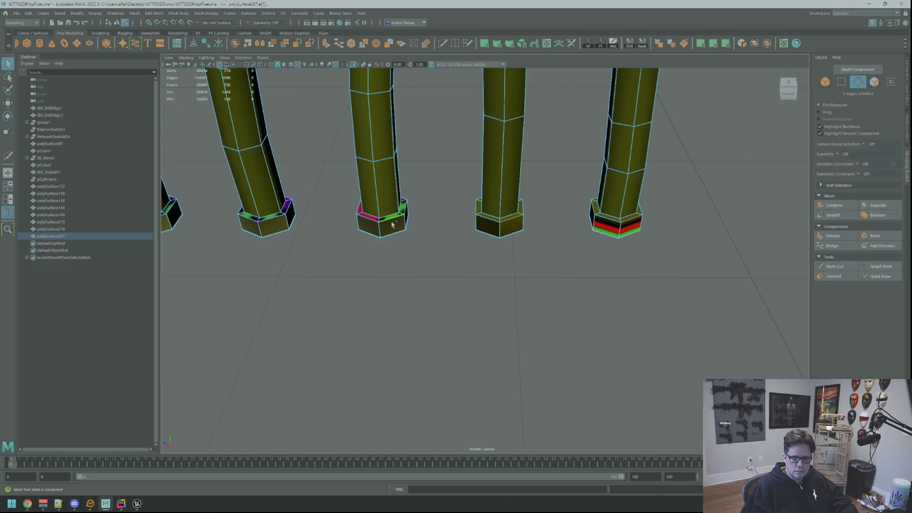
alt+drag(438, 179, 450, 175)
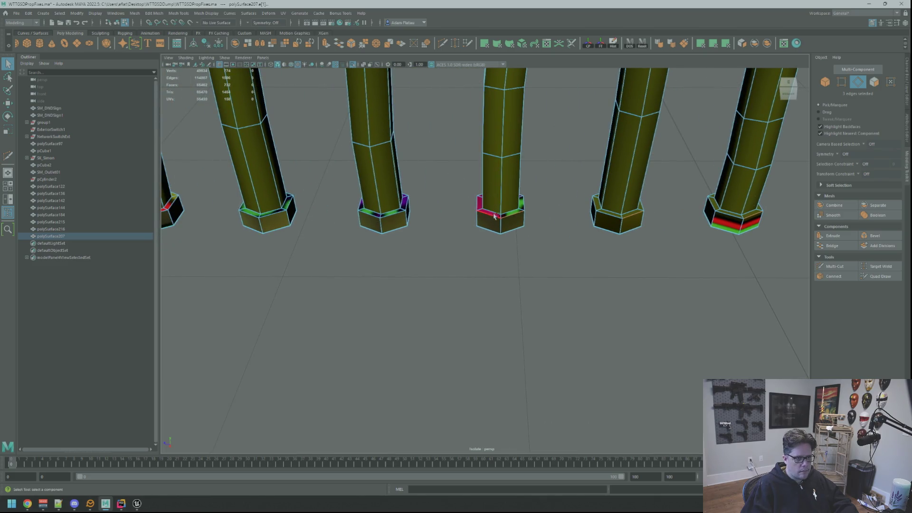
shift+click(389, 219)
scroll(421, 203, down, 2)
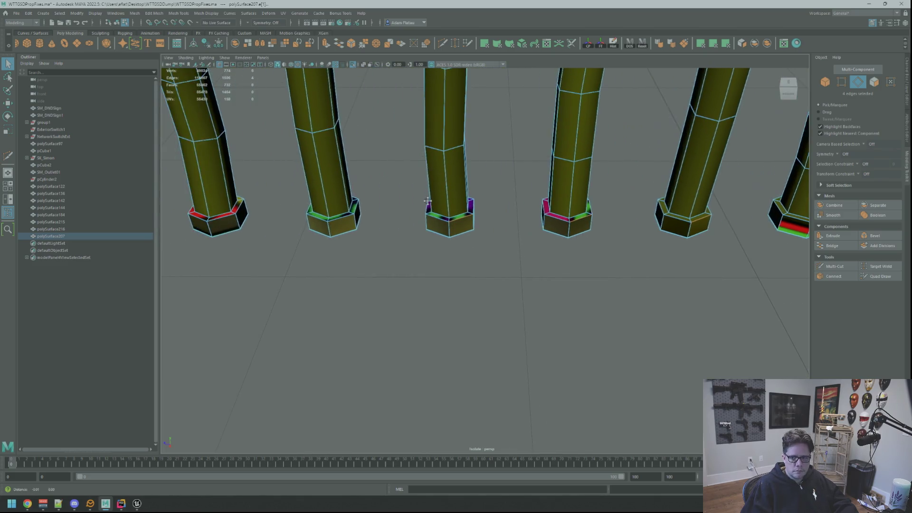
scroll(424, 204, up, 3)
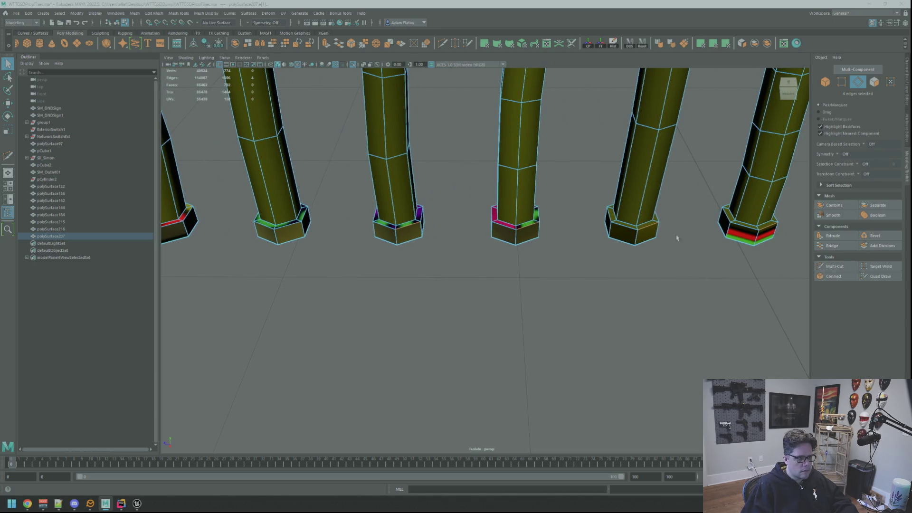
click(435, 250)
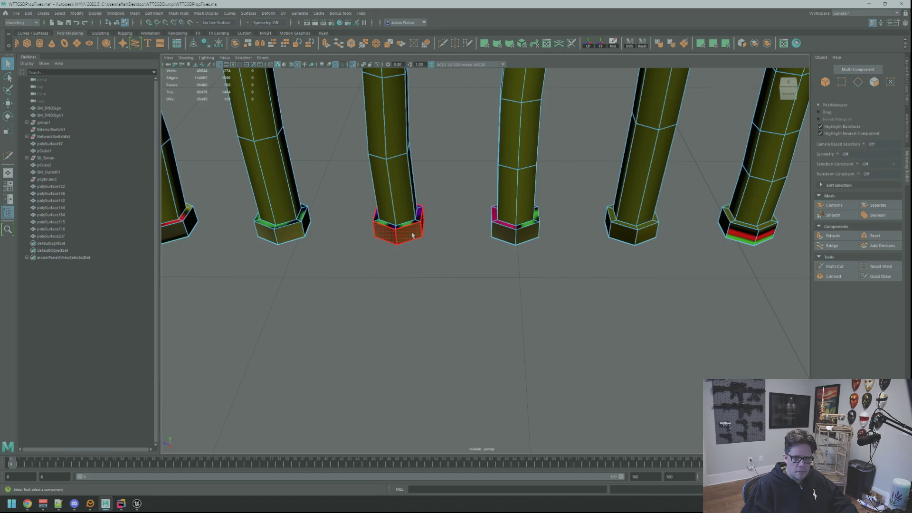
click(413, 235)
key(Up)
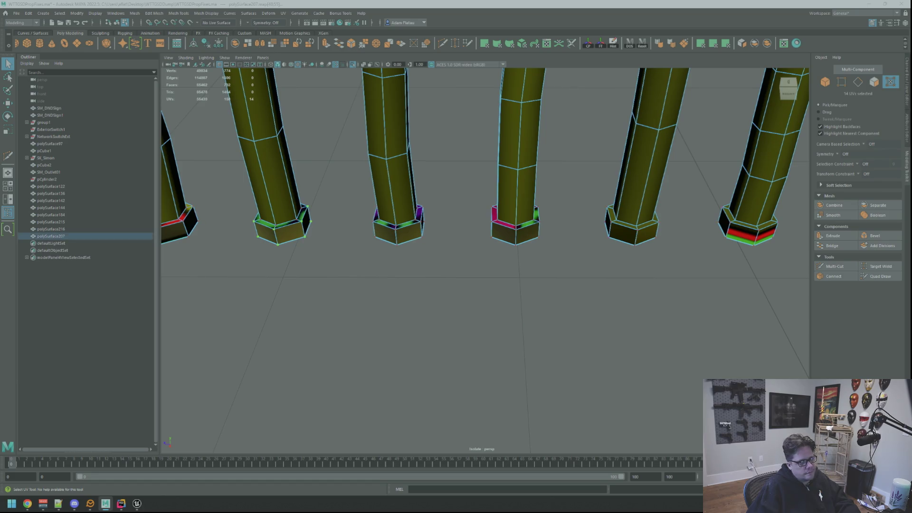
Select the base rings of the far-left, middle and far-right plug legs and convert them to UVs
key(w)
click(398, 227)
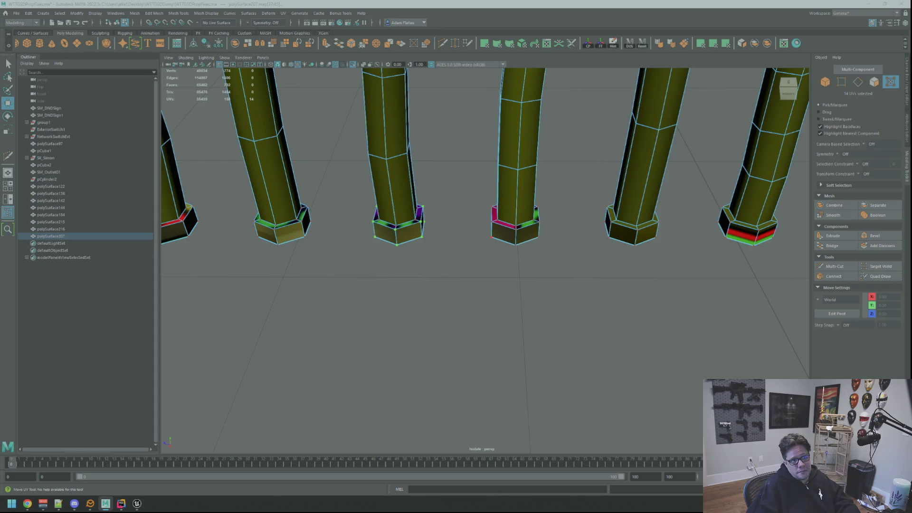
click(631, 231)
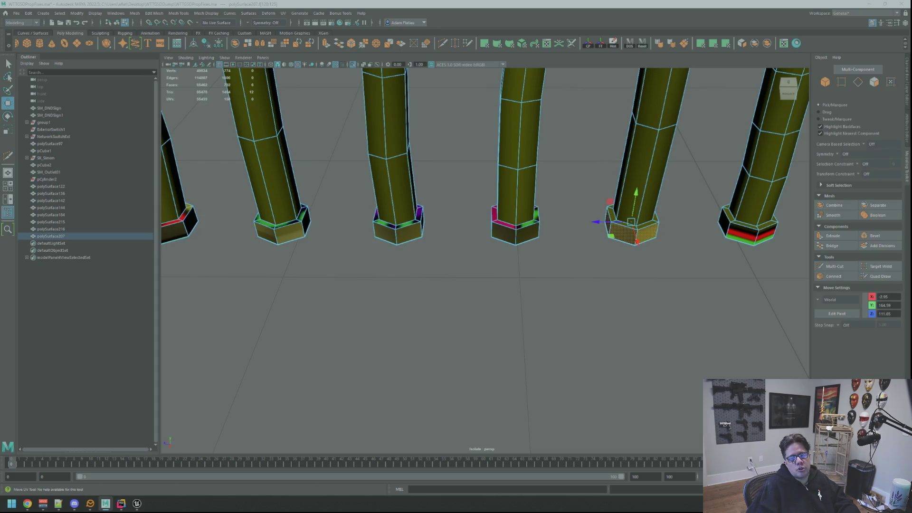
click(750, 233)
click(516, 232)
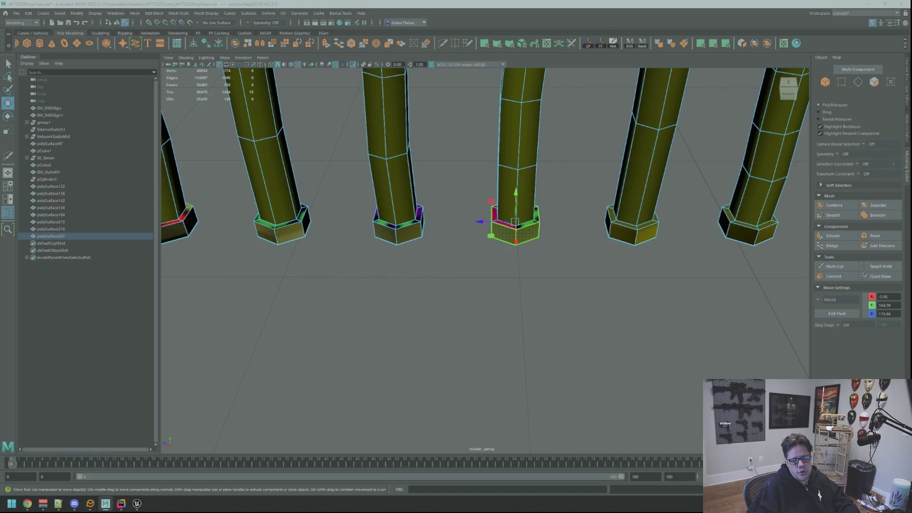
click(748, 232)
click(750, 233)
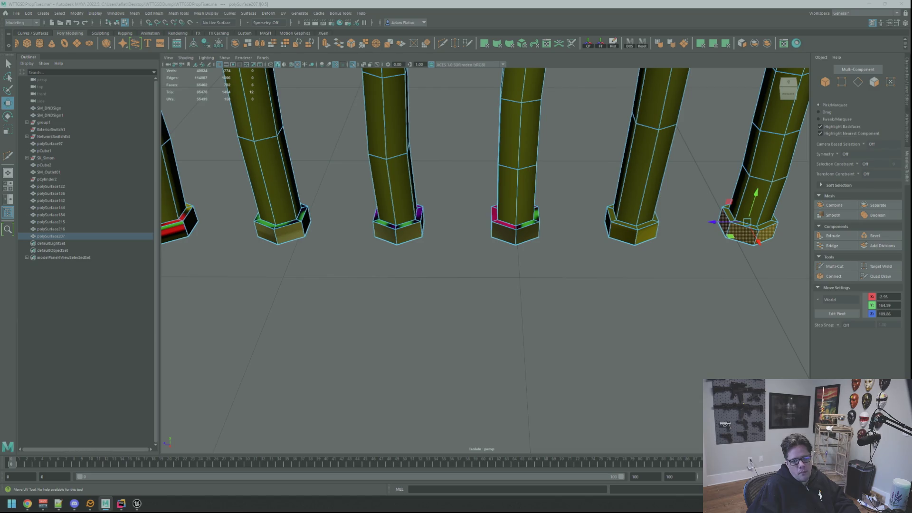
click(180, 227)
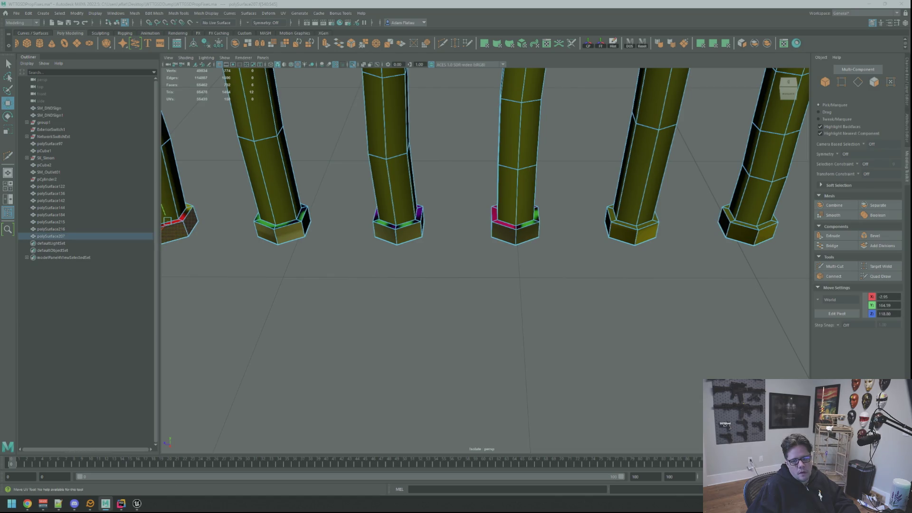
key(F12)
key(ctrl+F12)
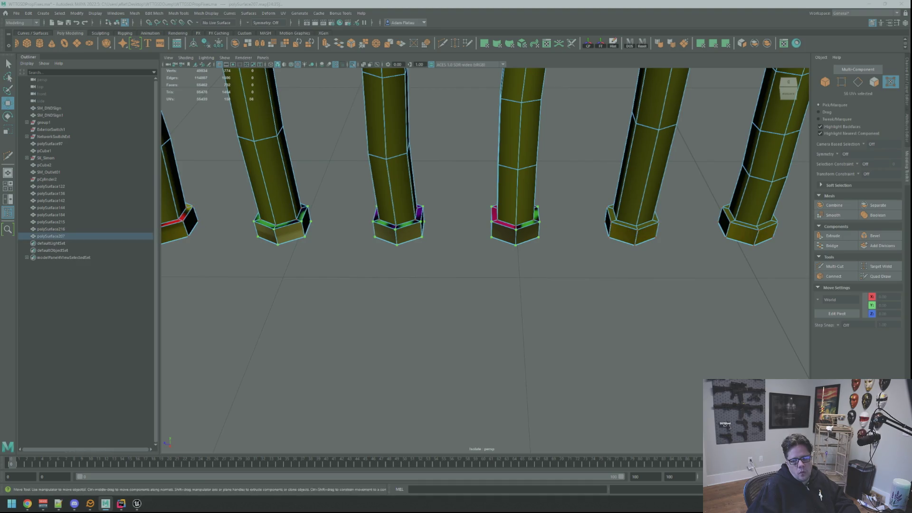
click(398, 232)
key(F8)
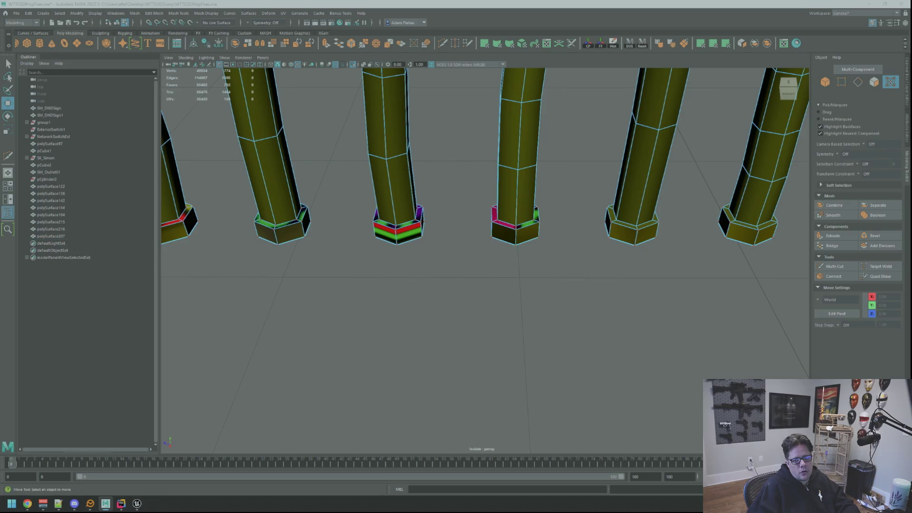
Select the fifth and sixth collar face rings, then clear the face selection
key(w)
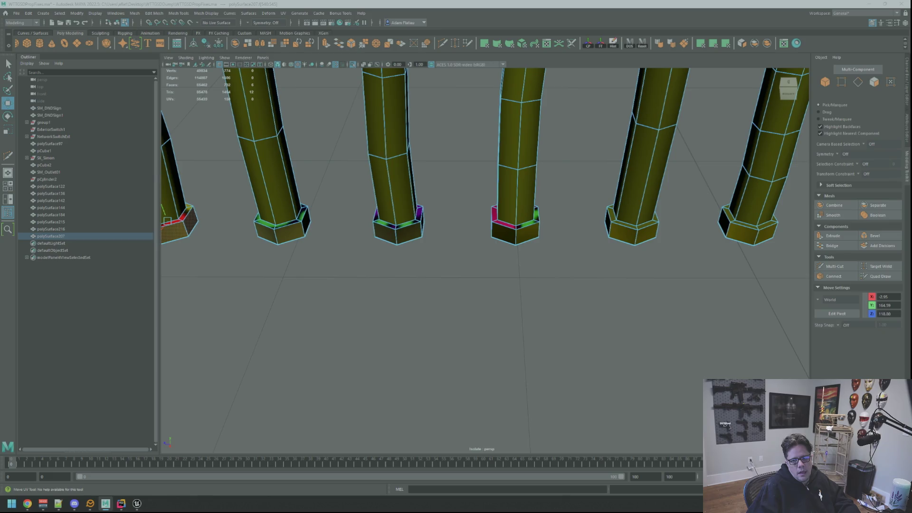
click(632, 232)
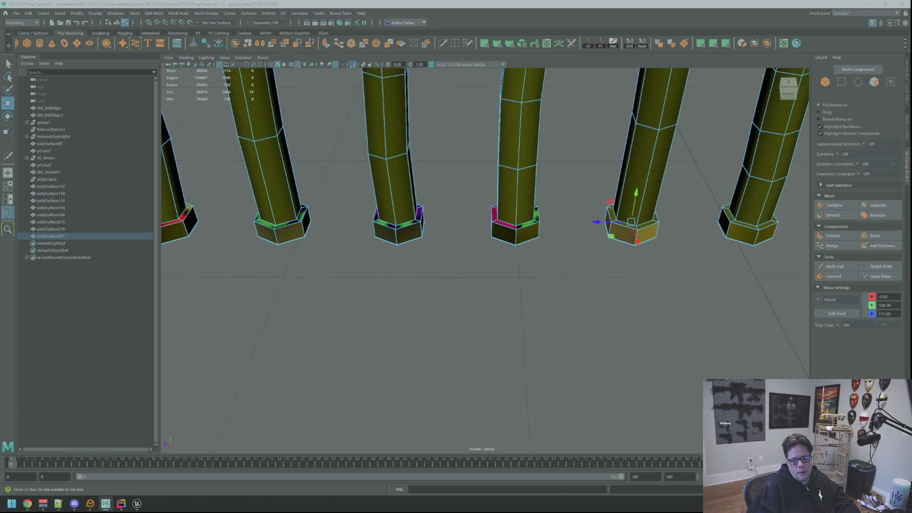
double_click(751, 233)
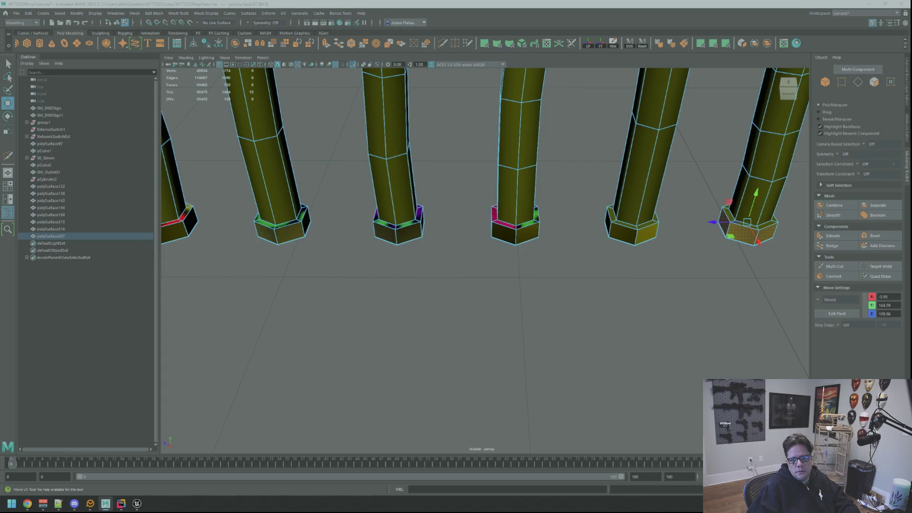
drag(425, 245, 167, 221)
click(167, 221)
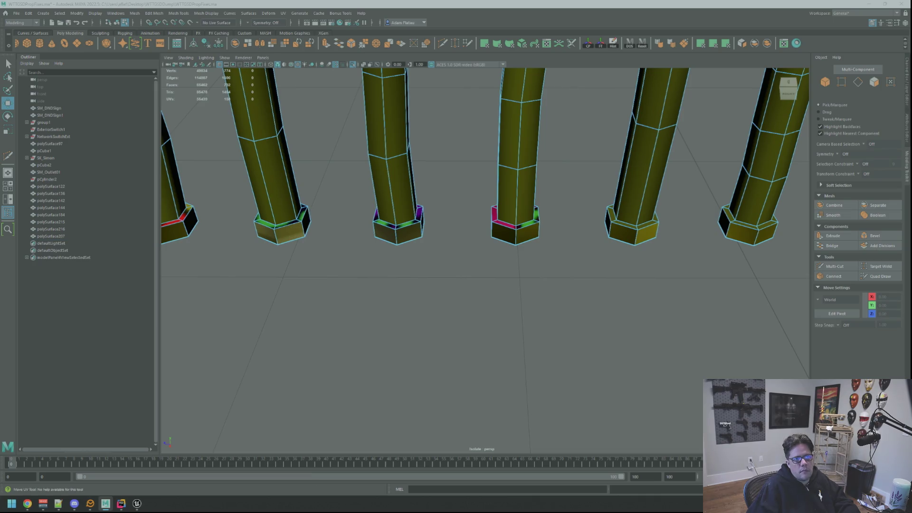
key(ctrl+z)
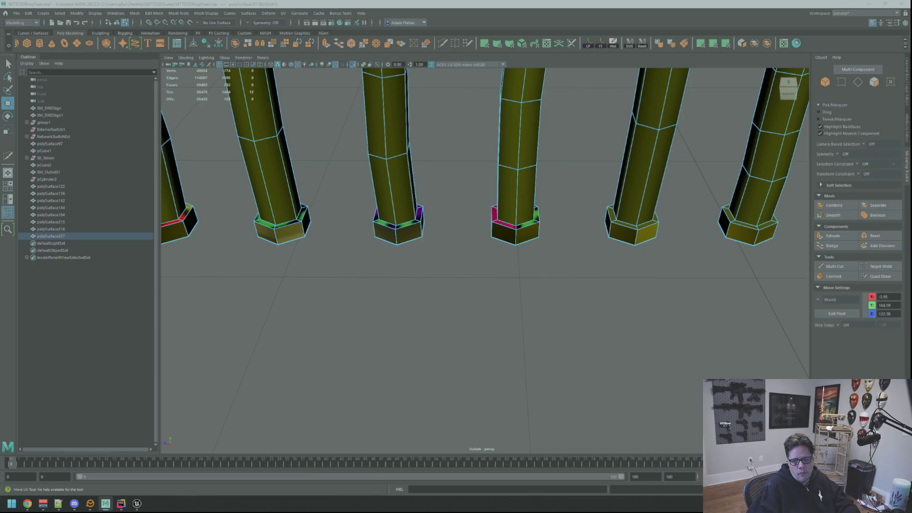
click(456, 228)
mouse_move(454, 223)
alt+mouse_down()
mouse_move(452, 184)
mouse_move(390, 200)
mouse_move(460, 237)
alt+mouse_up()
right_drag(459, 238, 479, 218)
Select the bottom seam edges on four cable-end collars
key(q)
click(465, 249)
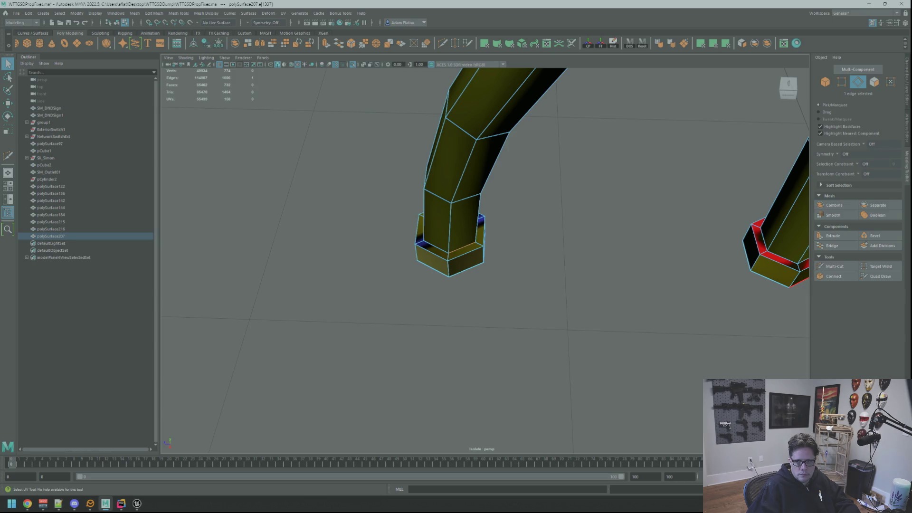
click(513, 252)
click(469, 253)
alt+middle_drag(753, 255, 623, 260)
shift+click(607, 254)
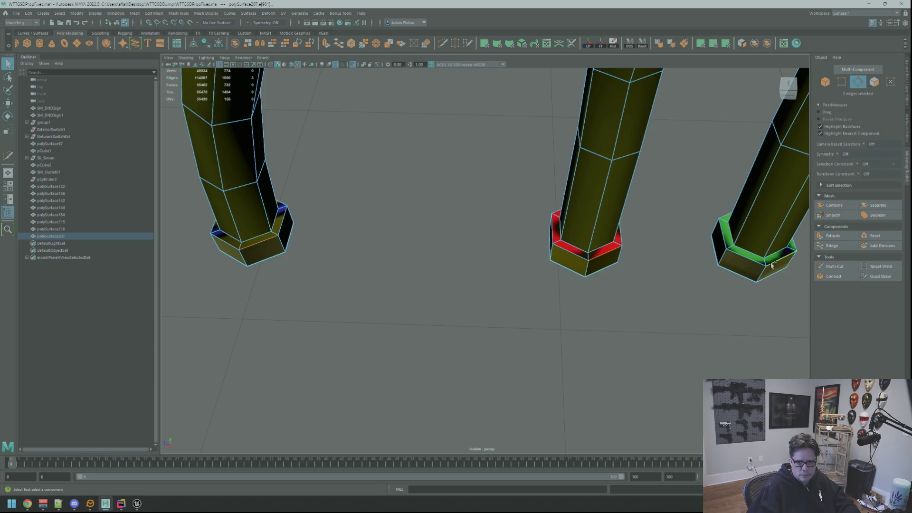
alt+drag(765, 273, 746, 279)
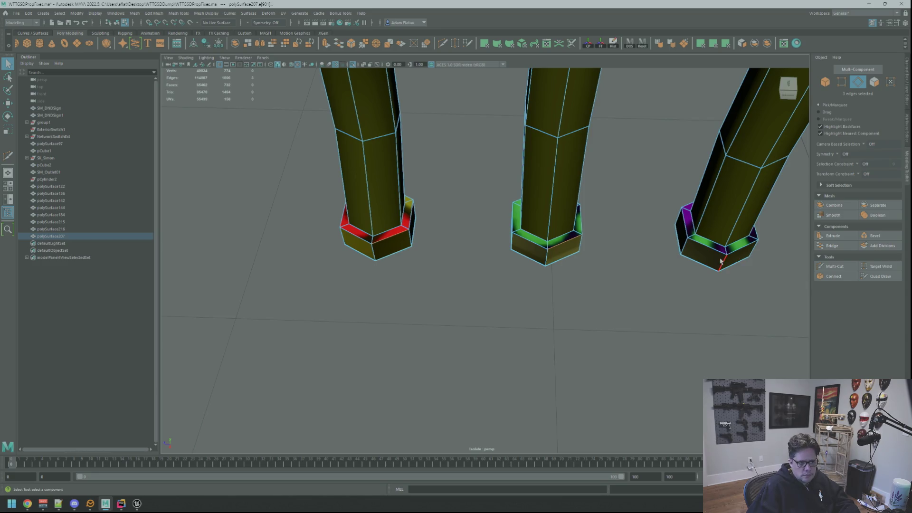
alt+drag(738, 250, 730, 242)
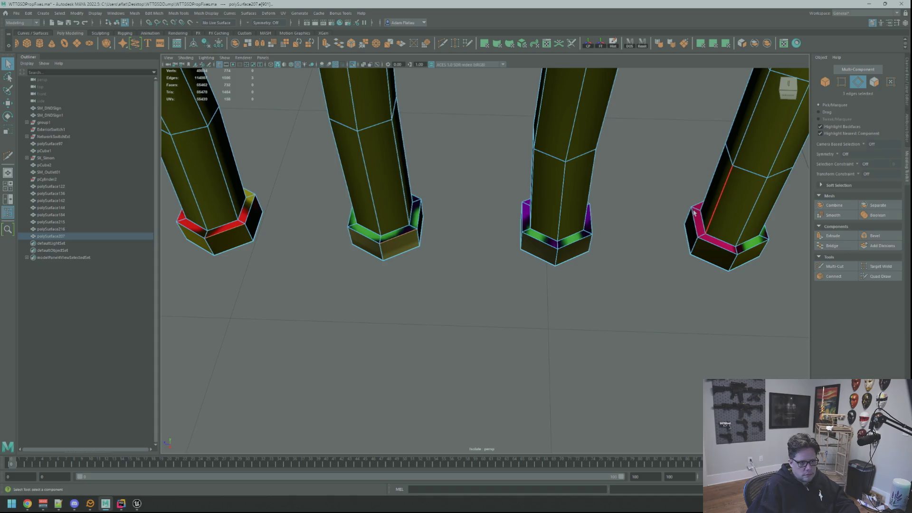
alt+drag(697, 214, 693, 212)
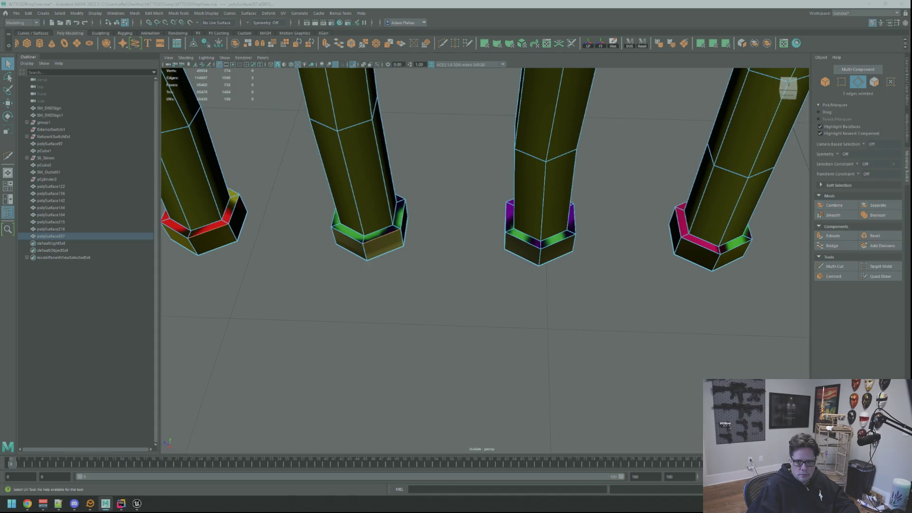
Move and sew the collar UV seams, undoing and retrying, then select the fourth collar's faces
key(ctrl+shift+s)
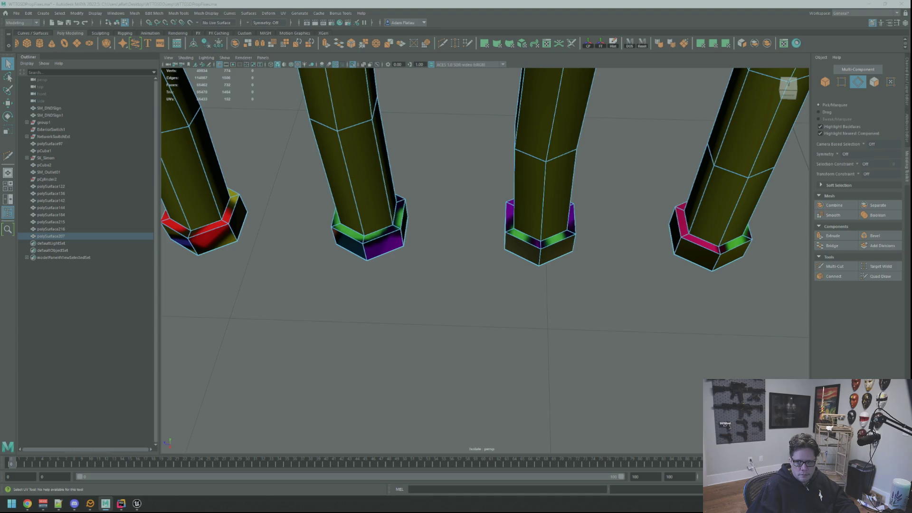
key(ctrl+z)
key(ctrl+z)
key(ctrl+z)
key(ctrl+z)
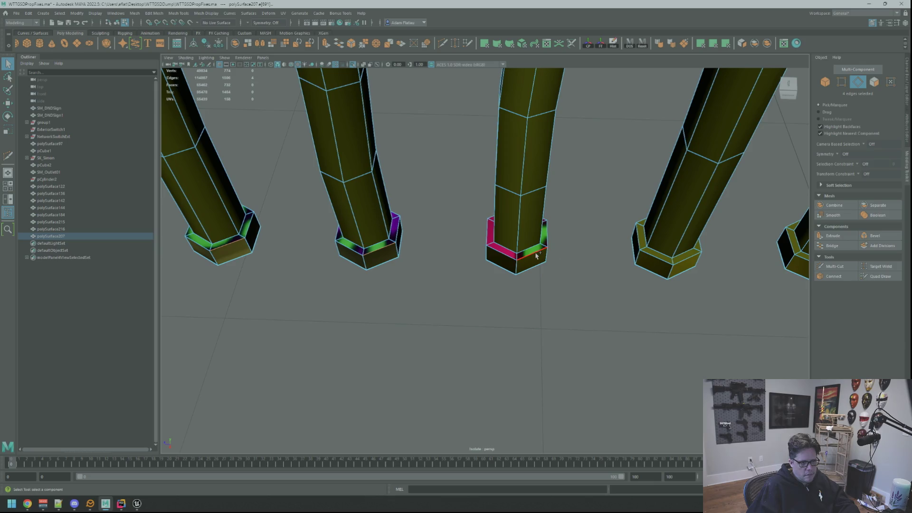
key(ctrl+z)
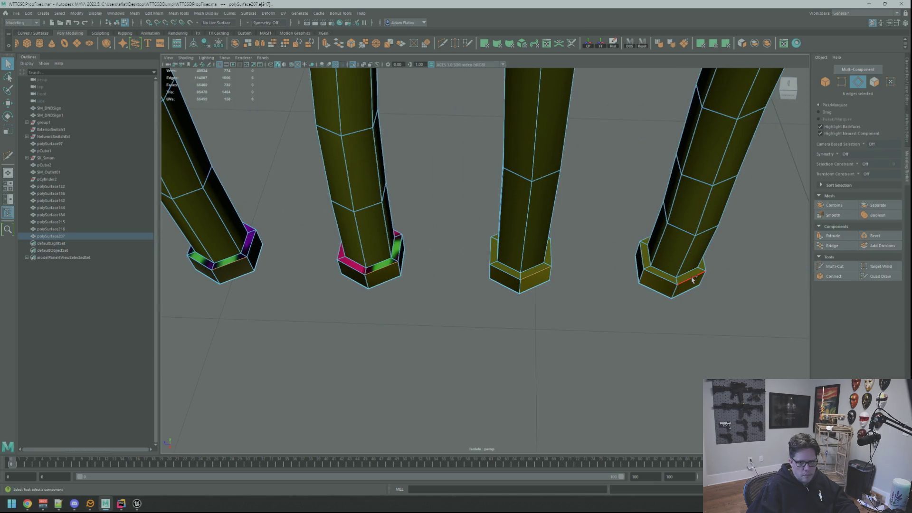
key(ctrl+z)
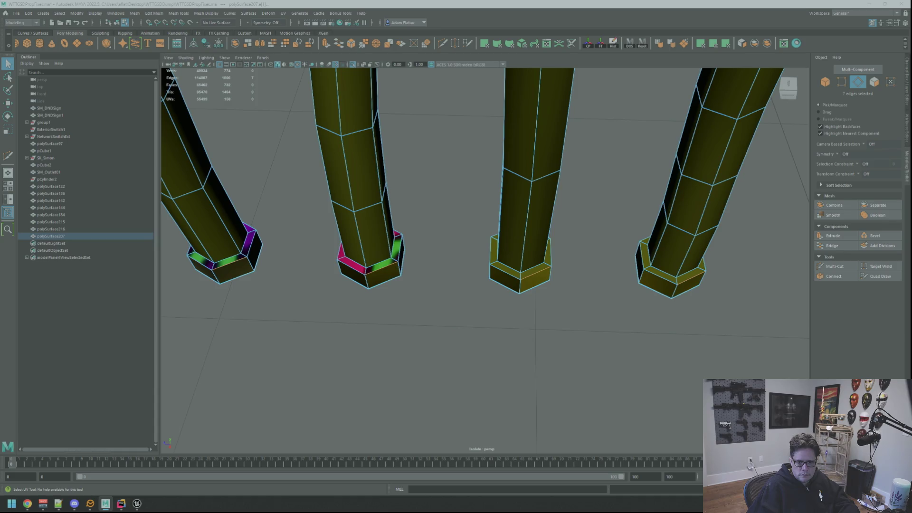
key(g)
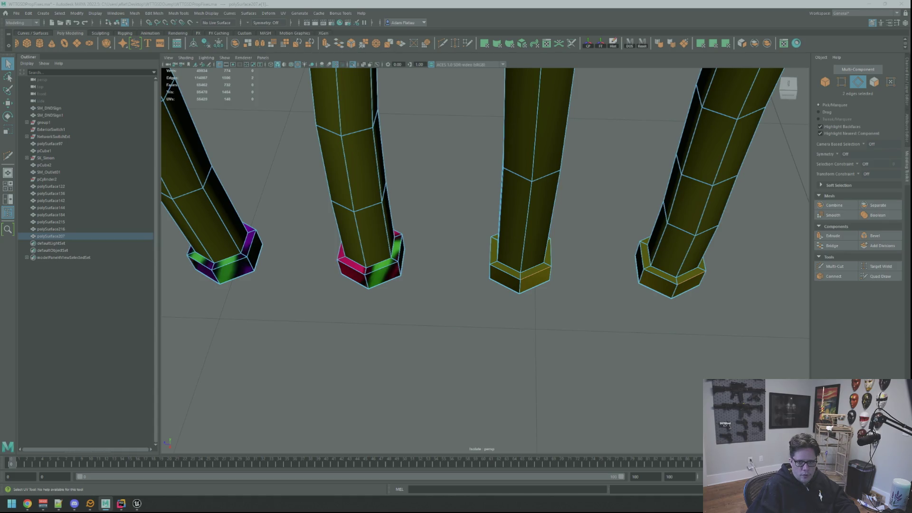
key(ctrl+F11)
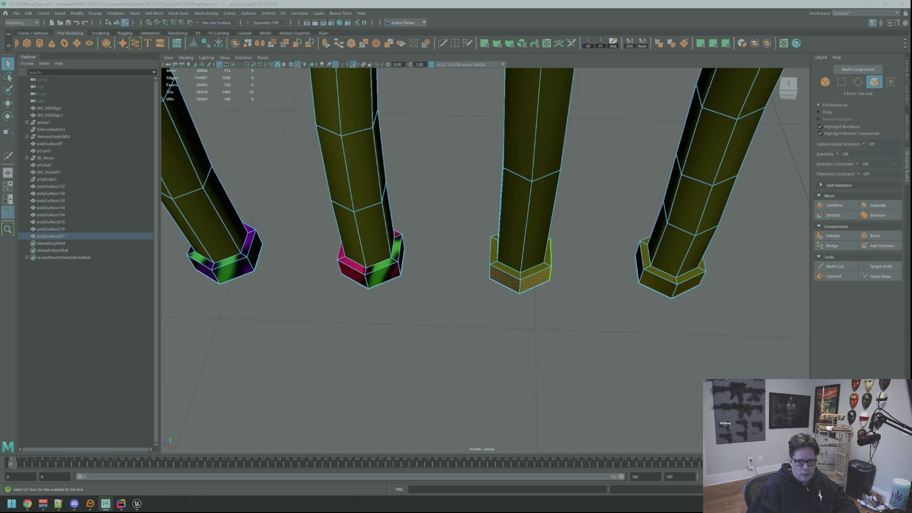
shift+drag(627, 247, 712, 304)
Select the middle and right collar face rings and give them a planar UV projection (polyPlanarProj3)
scroll(595, 201, up, 3)
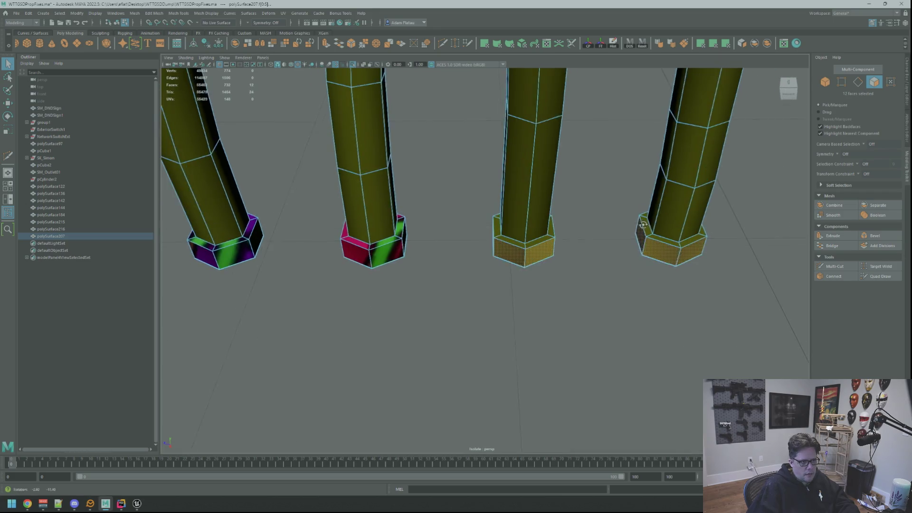
mouse_move(595, 200)
alt+mouse_down()
mouse_move(580, 221)
mouse_move(571, 214)
alt+mouse_up()
scroll(571, 215, up, 3)
right_drag(506, 252, 508, 271)
click(483, 269)
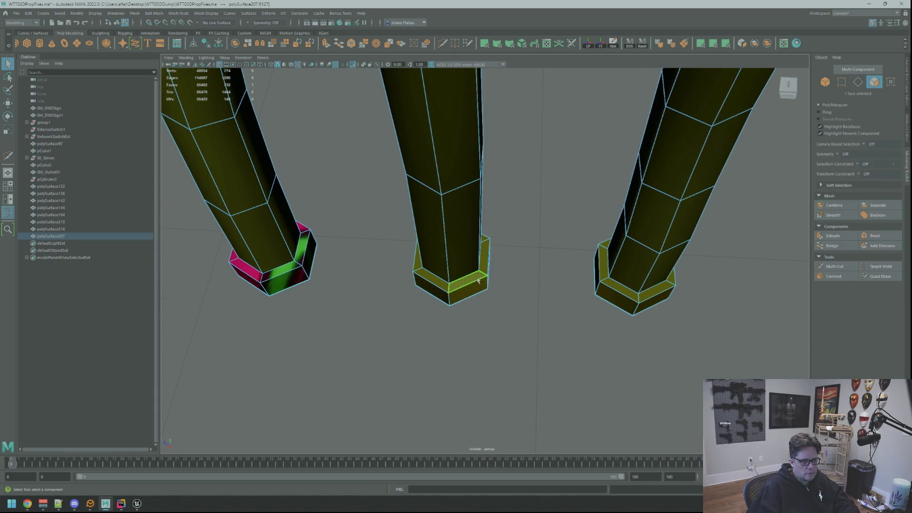
click(635, 298)
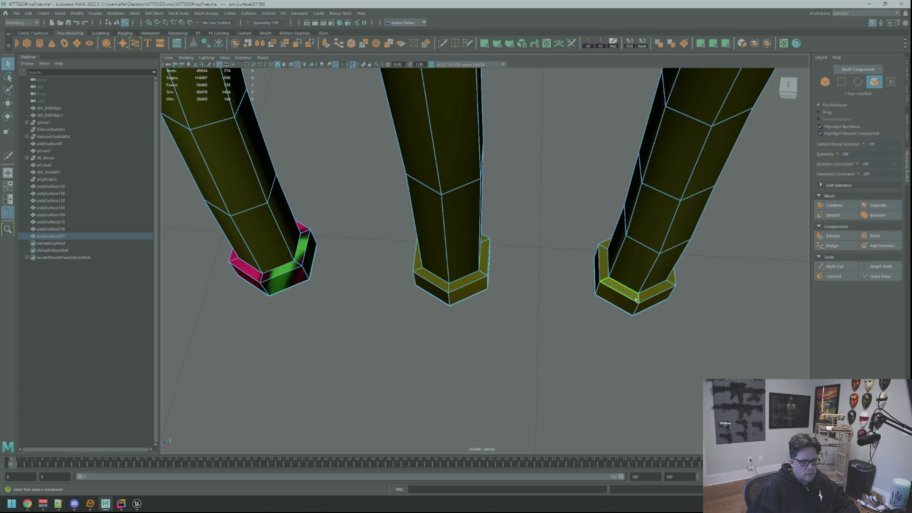
click(477, 279)
shift+click(484, 269)
alt+drag(558, 249, 527, 246)
shift+double_click(635, 257)
click(713, 43)
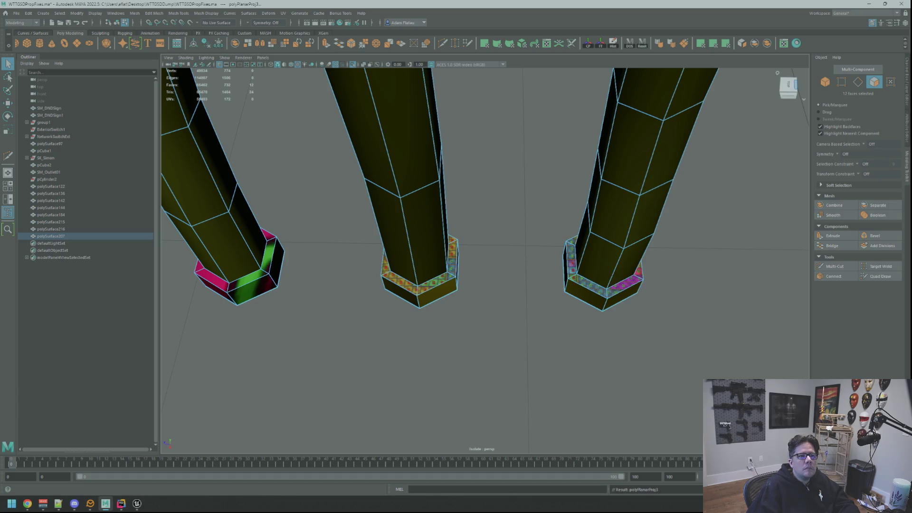
key(w)
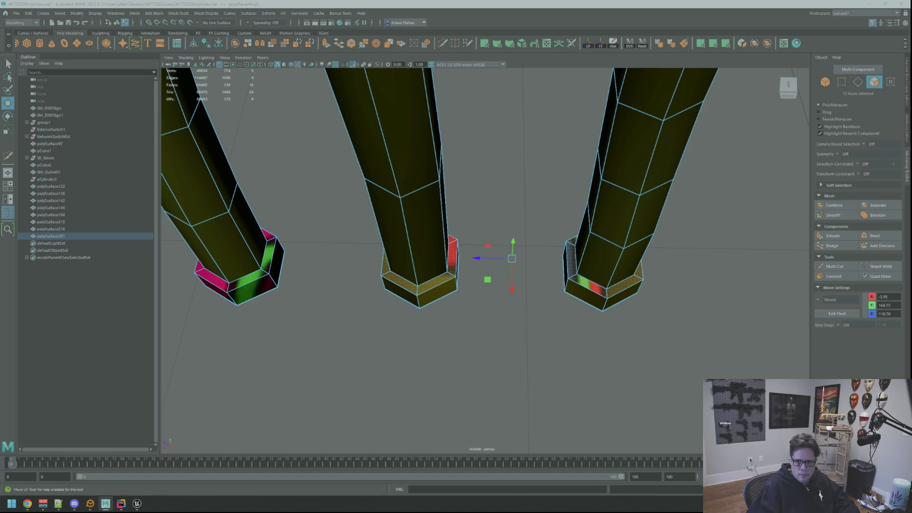
Select the collar faces on all three cable ends and unfold their UVs into matching magenta rims
key(q)
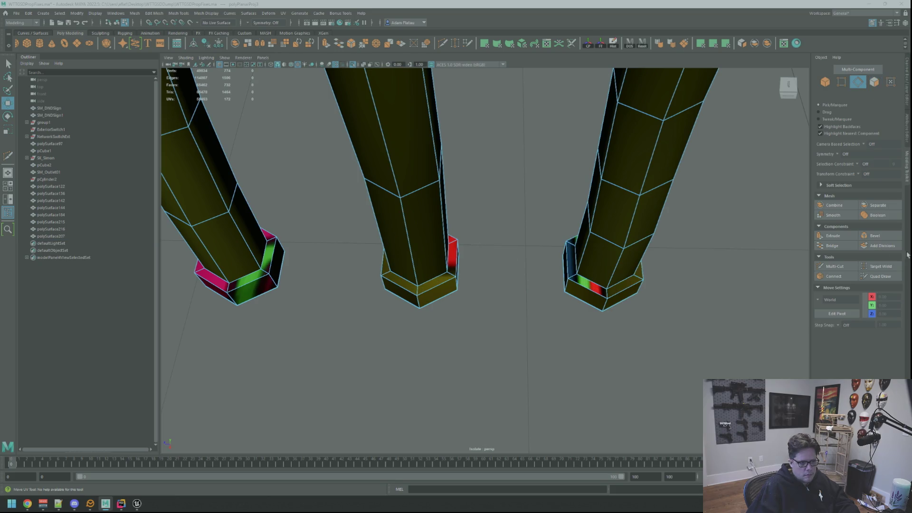
click(445, 278)
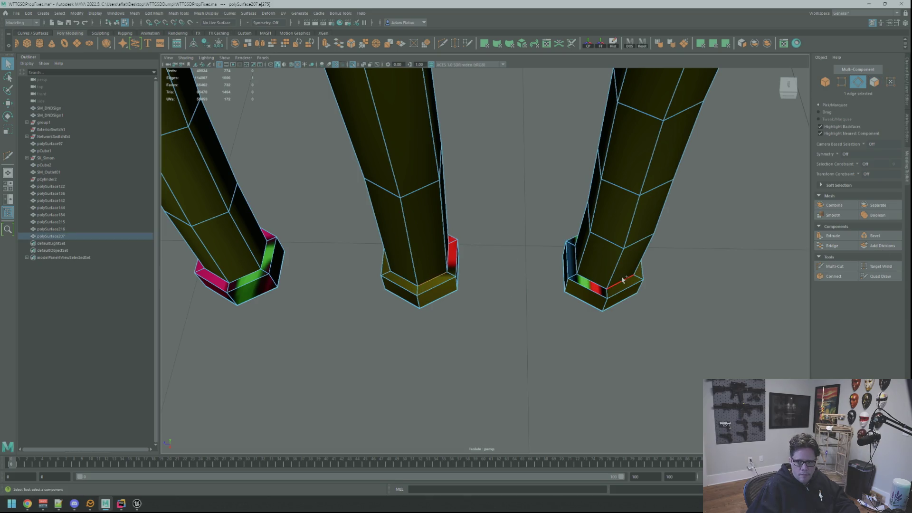
click(433, 287)
shift+right_click(434, 286)
mouse_move(433, 287)
shift+right_down()
mouse_move(433, 269)
mouse_move(434, 278)
shift+right_up()
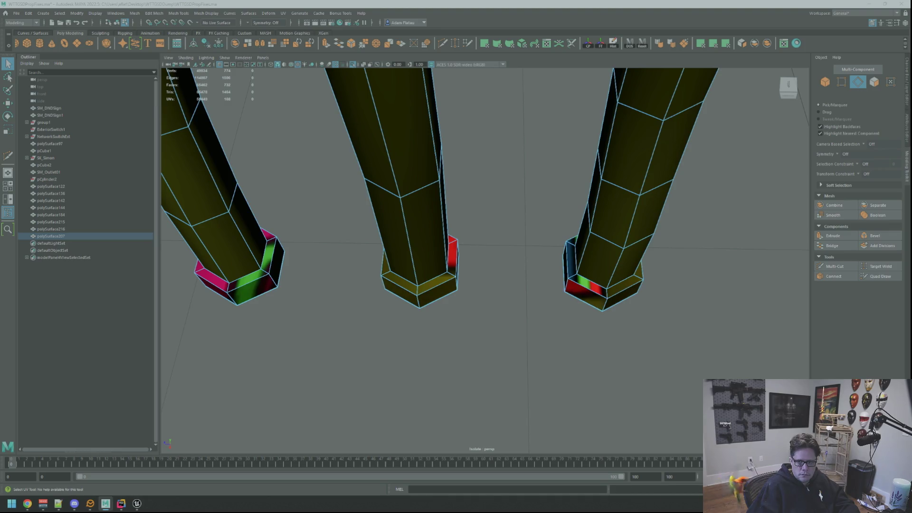
click(858, 82)
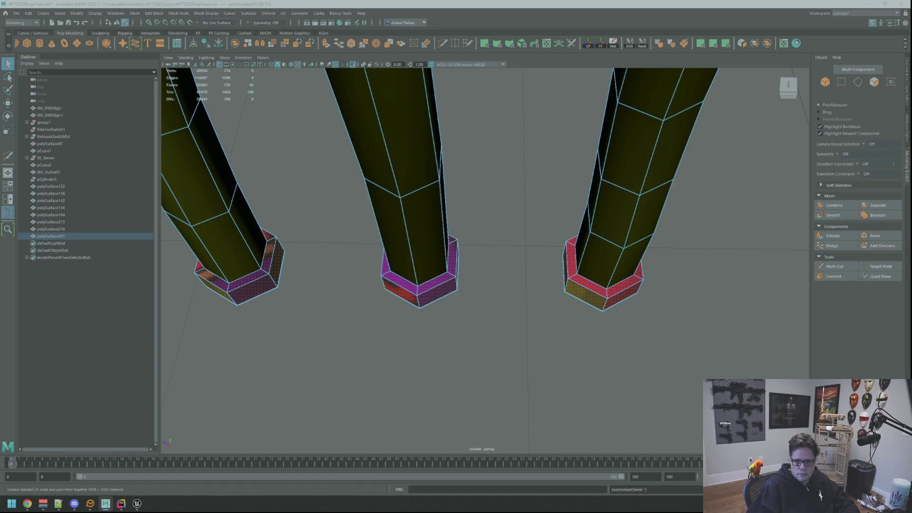
click(890, 81)
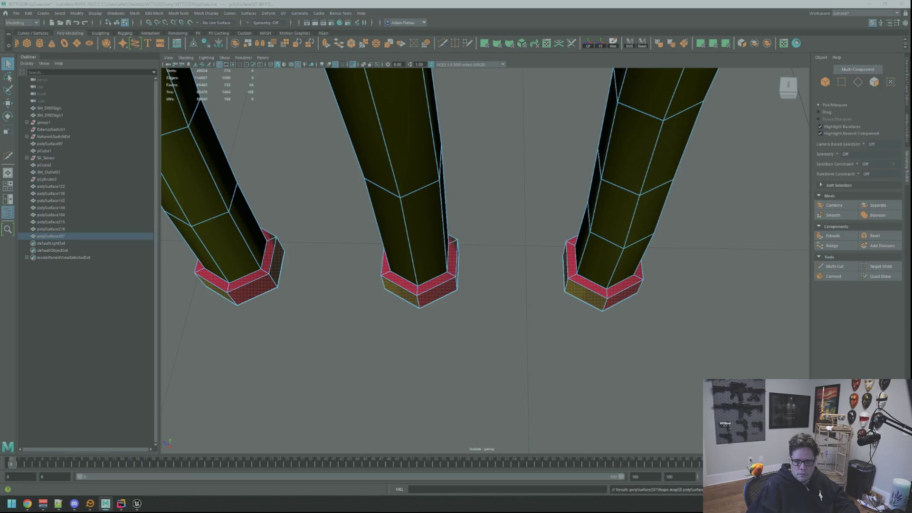
key(w)
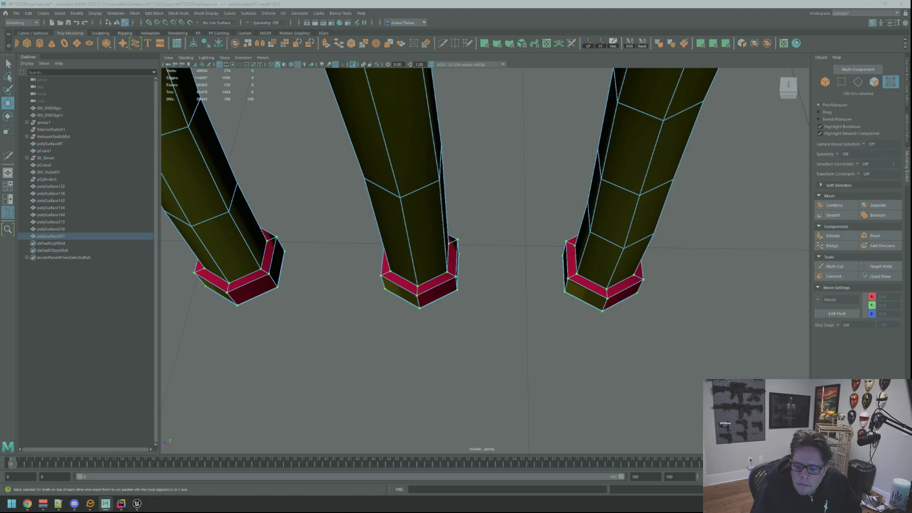
key(Escape)
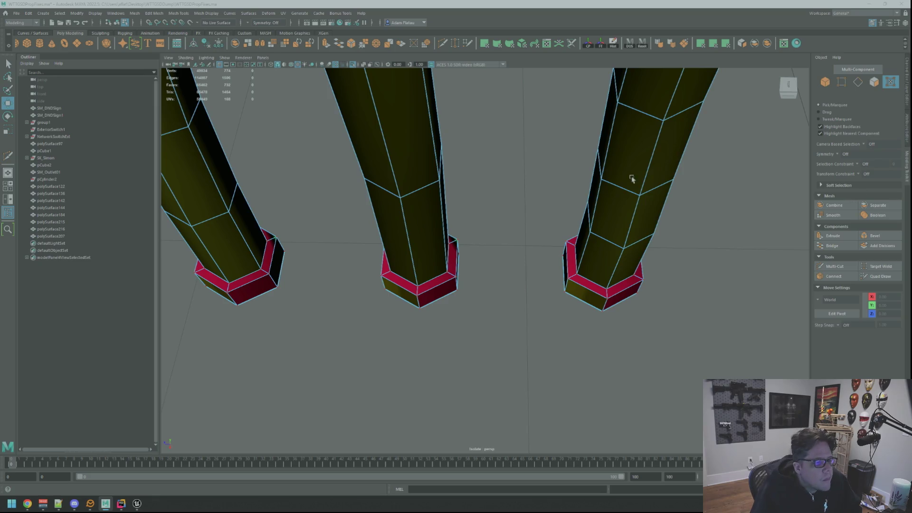
Select all faces of the isolated cable mesh and apply a planar UV projection
key(f)
alt+drag(434, 173, 565, 164)
scroll(564, 163, up, 5)
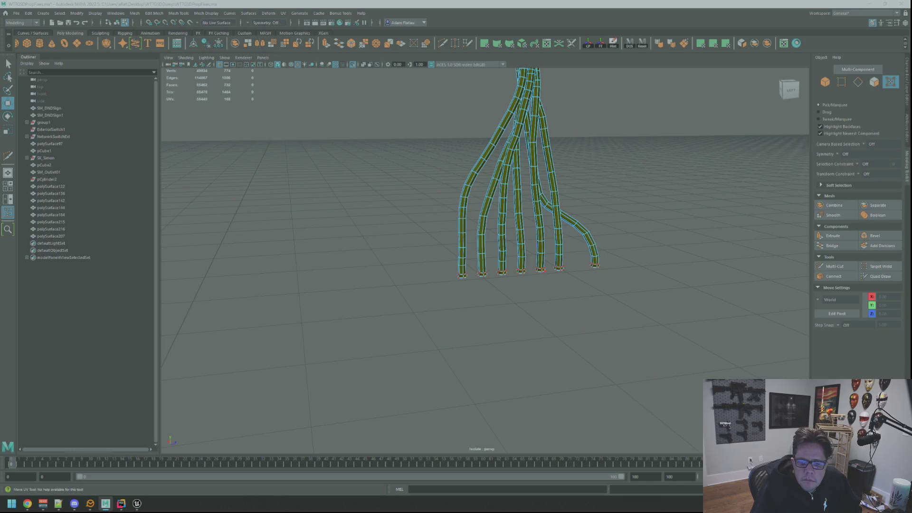
alt+drag(708, 238, 693, 209)
right_drag(534, 204, 547, 224)
scroll(547, 224, down, 5)
mouse_move(443, 167)
mouse_down()
mouse_move(578, 255)
mouse_move(533, 249)
mouse_move(591, 247)
mouse_up()
key(w)
key(f)
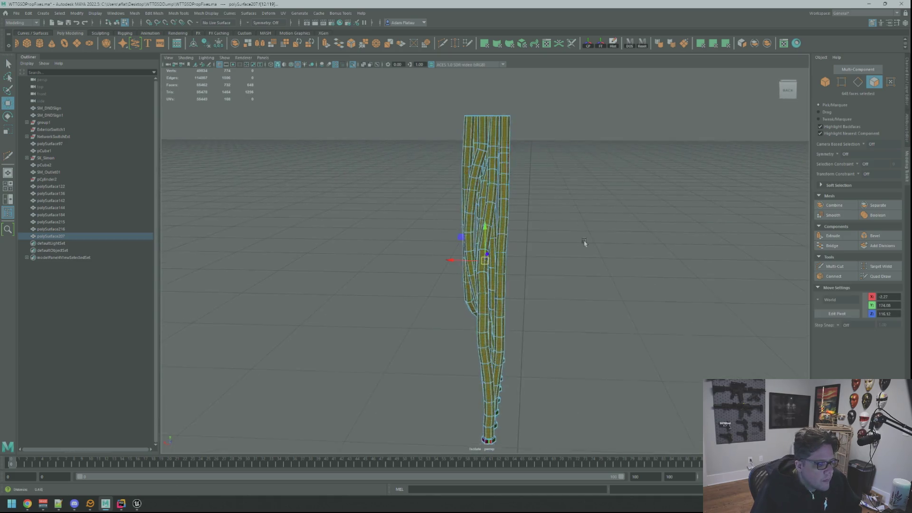
click(701, 46)
Cut UV seams along edge loops on each tube (polyMapCut4) and unfold the tube UVs
alt+drag(418, 223, 479, 221)
scroll(479, 221, up, 5)
right_drag(418, 240, 410, 228)
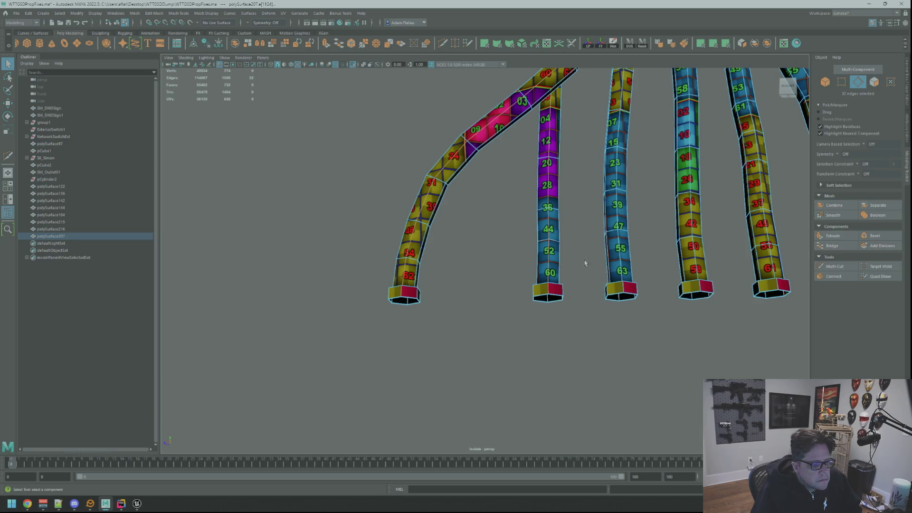
key(ctrl+z)
key(ctrl+z)
alt+drag(567, 197, 569, 201)
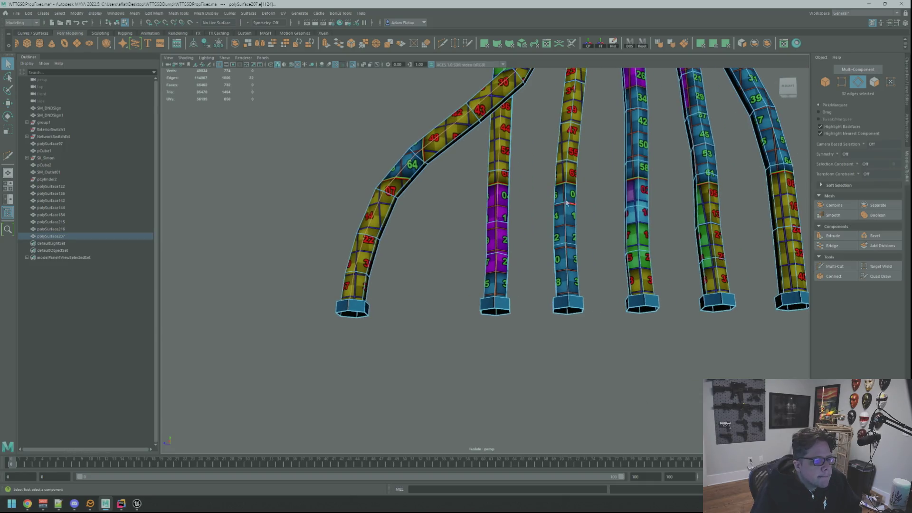
shift+double_click(639, 228)
alt+middle_drag(639, 228, 559, 247)
shift+double_click(538, 269)
shift+double_click(616, 285)
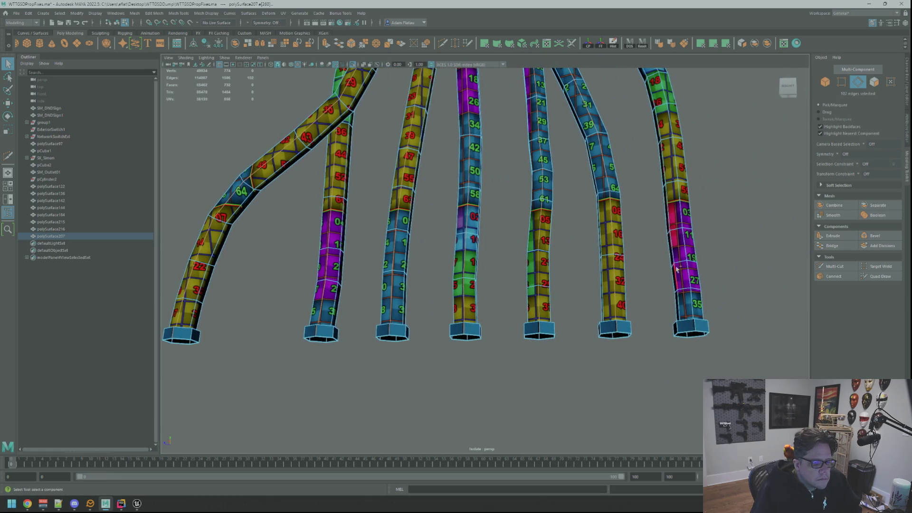
key(ctrl+z)
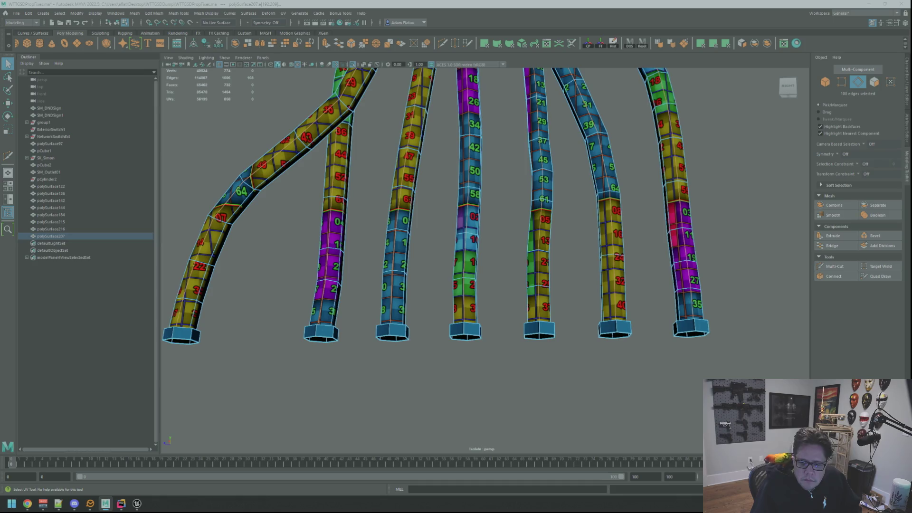
key(shift+x)
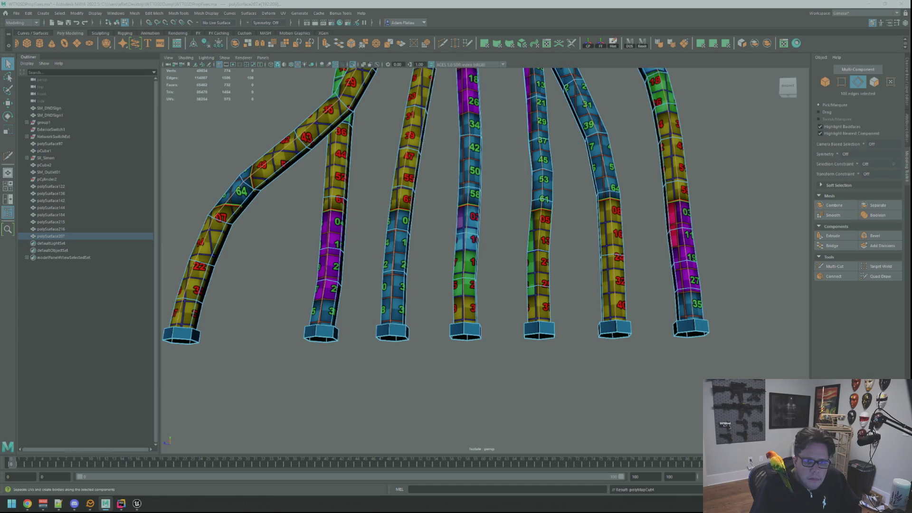
key(ctrl+F11)
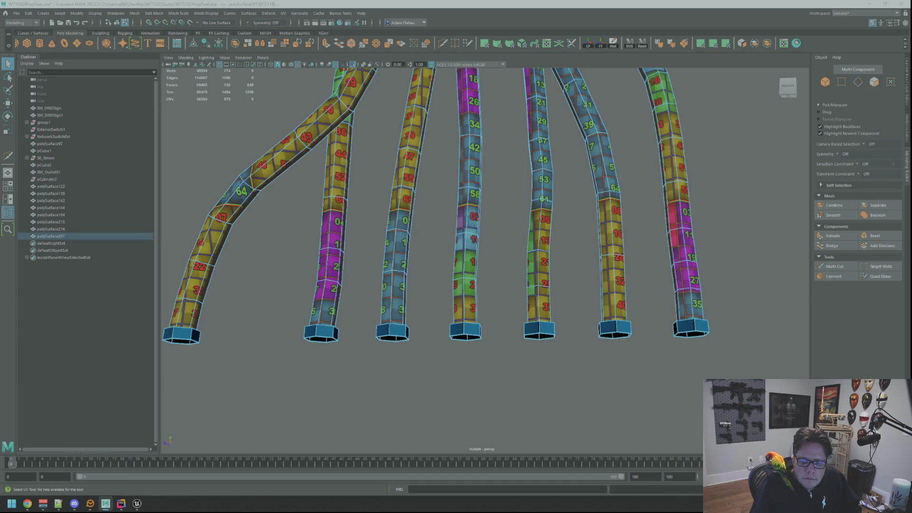
key(ctrl+l)
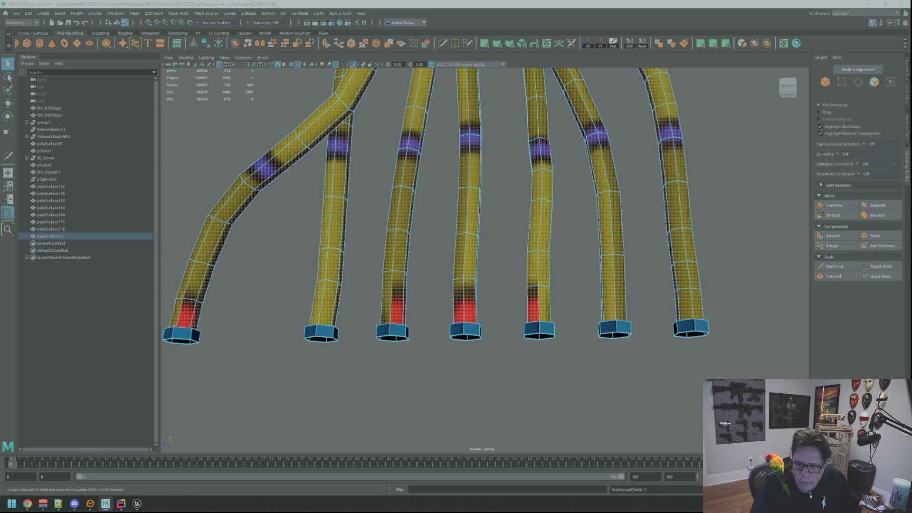
Apply an even texel density to the unfolded tube UVs in the UV Toolkit
key(w)
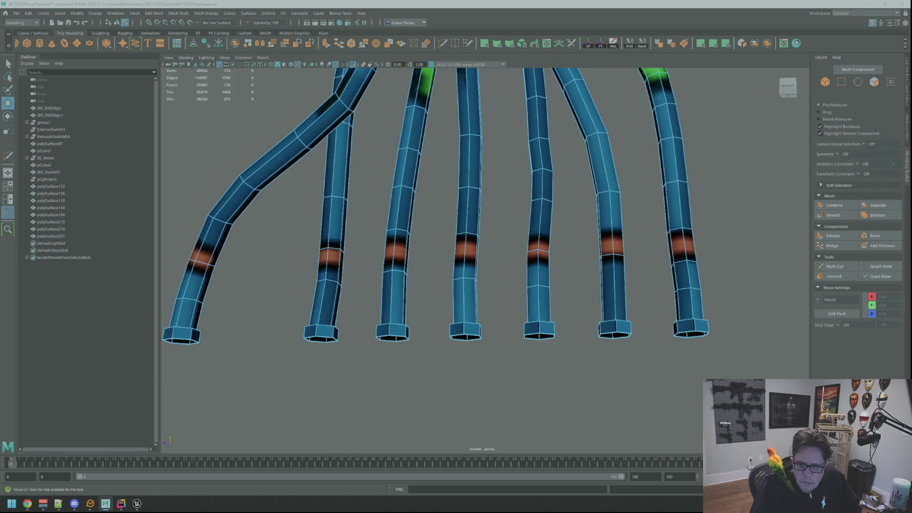
key(F12)
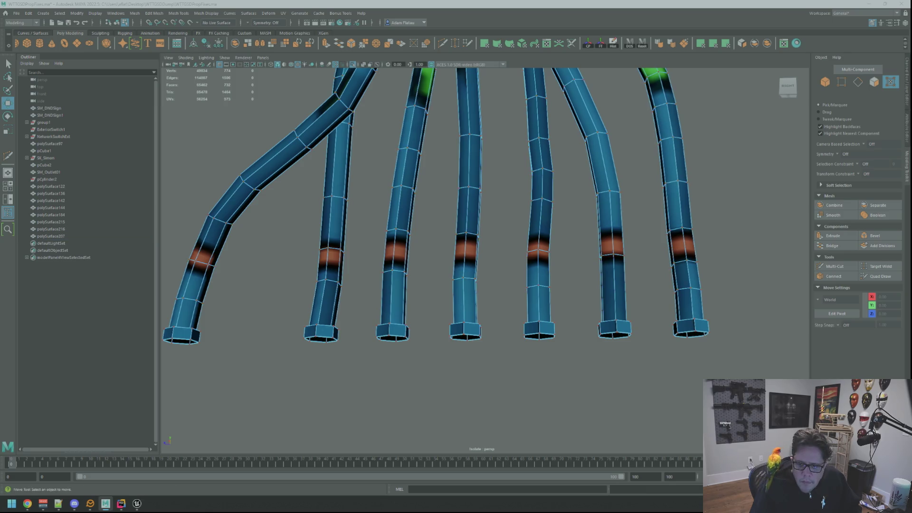
Inspect the third tube's face loop and the end-cap UVs, clearing each selection afterward
click(408, 190)
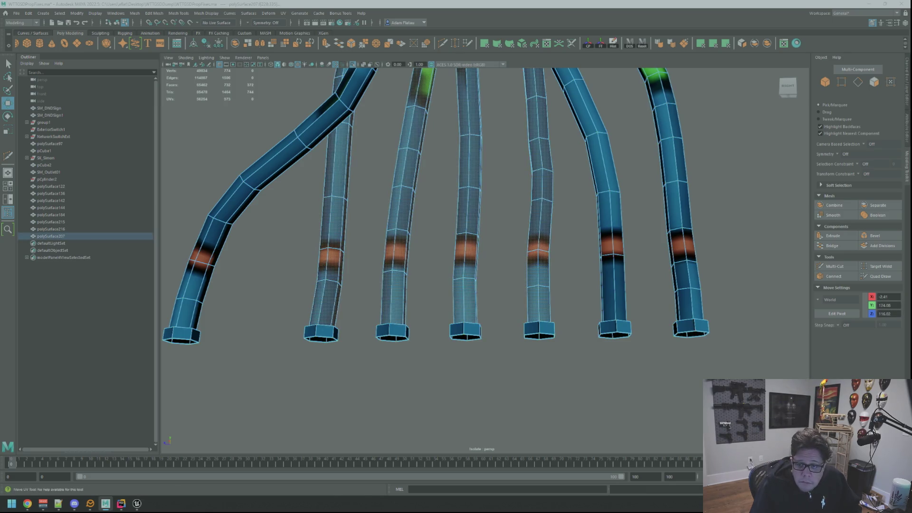
key(ctrl+z)
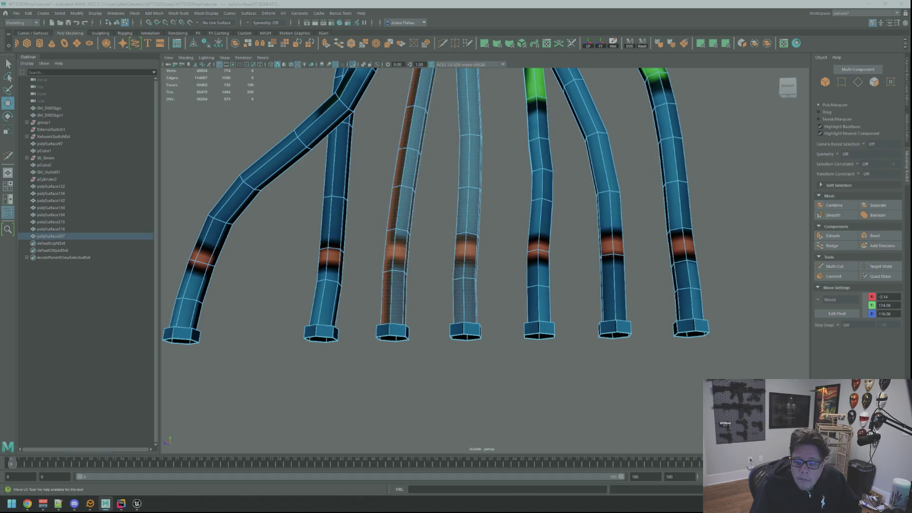
double_click(397, 190)
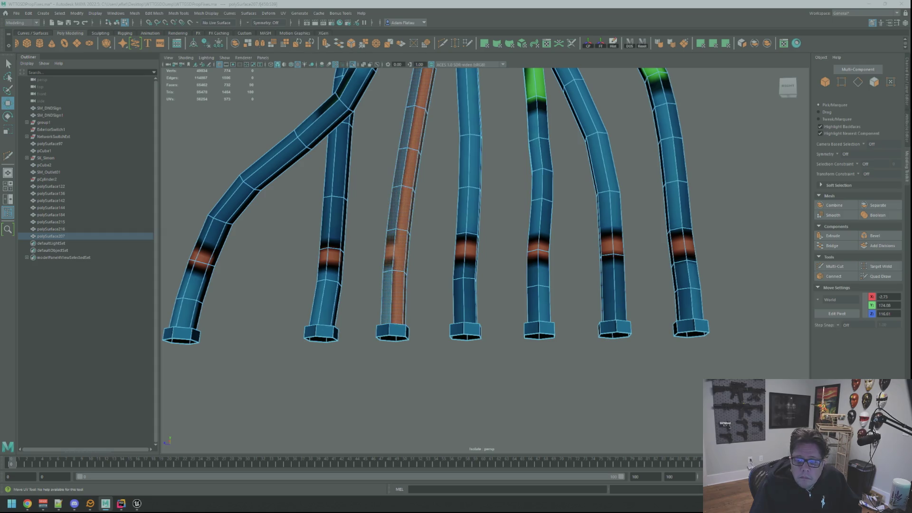
key(ctrl+z)
key(ctrl+z)
key(ctrl+z)
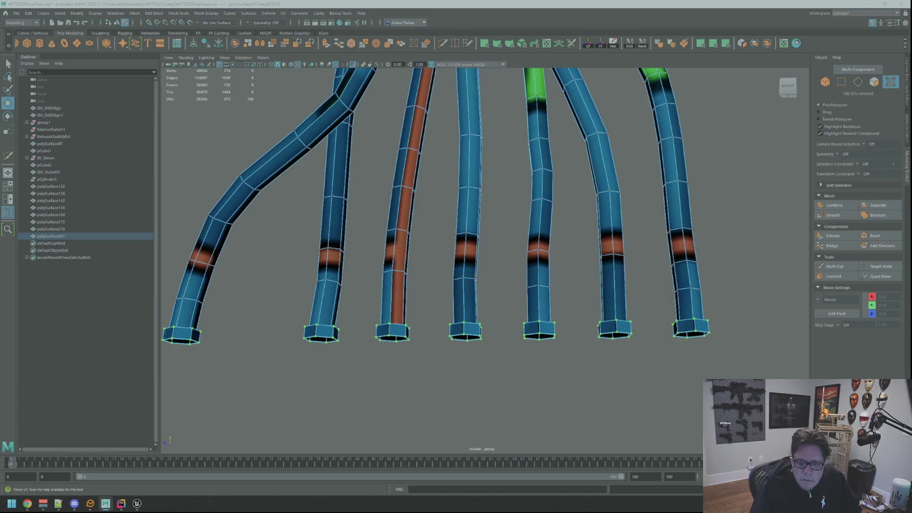
key(ctrl+z)
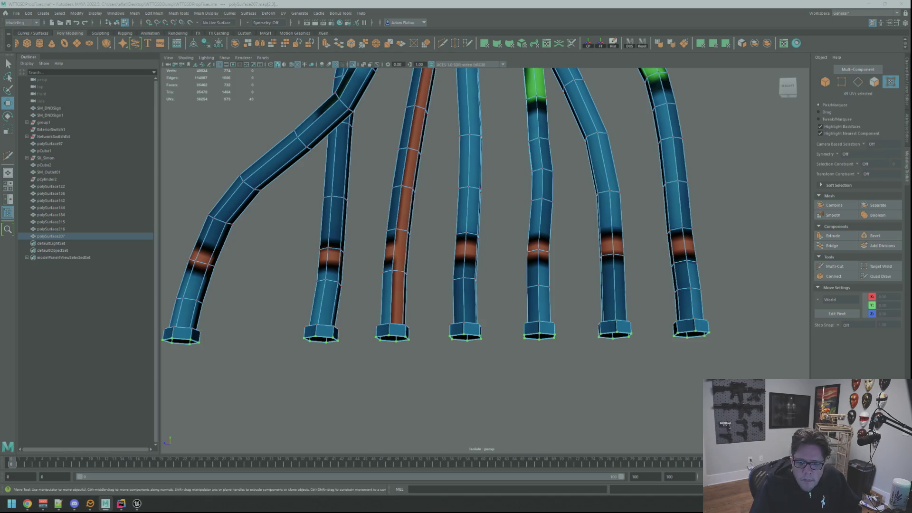
key(ctrl+z)
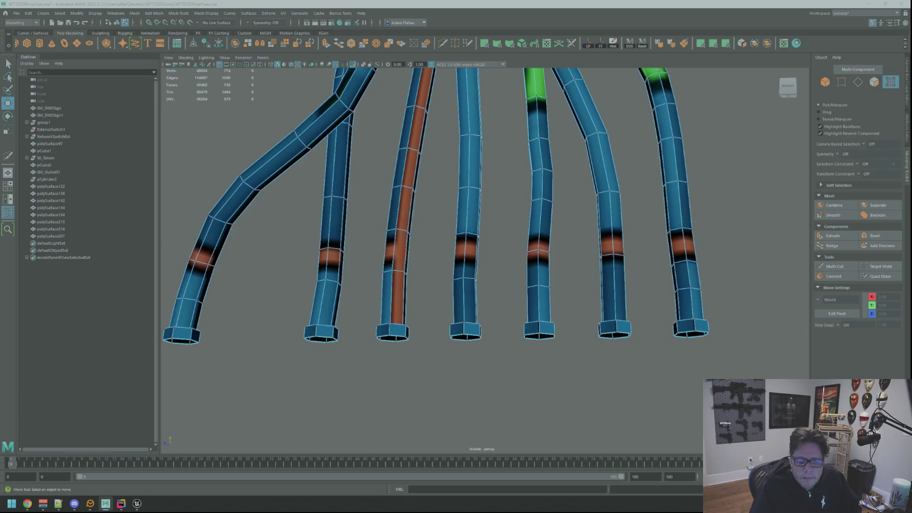
scroll(580, 179, down, 10)
mouse_move(580, 179)
alt+mouse_down()
mouse_move(576, 170)
mouse_move(597, 159)
mouse_move(484, 184)
mouse_move(437, 147)
alt+mouse_up()
Exit isolation to show the whole scene and select the left and second cables
key(ctrl+1)
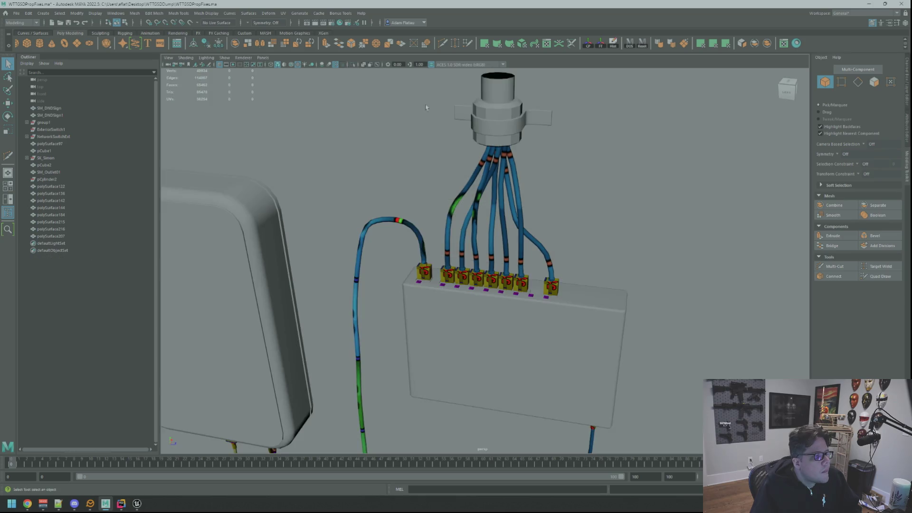
alt+drag(463, 189, 529, 211)
click(473, 284)
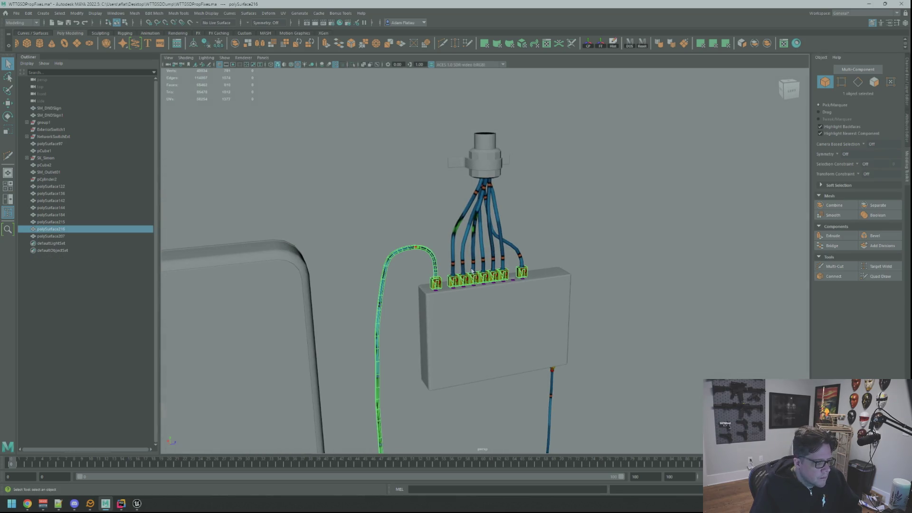
shift+click(475, 260)
key(w)
alt+drag(475, 260, 525, 205)
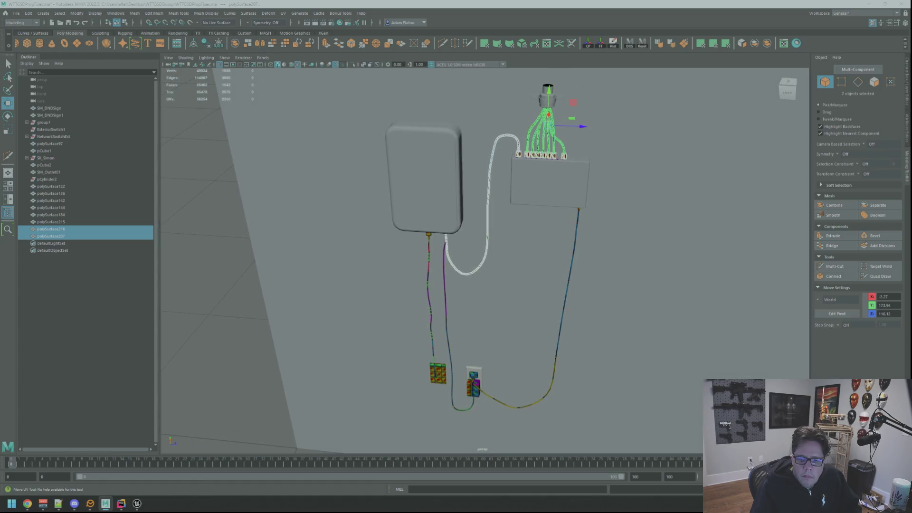
Add the right cable, combine the cables into polySurface217, delete its history, and open the UV Editor
mouse_move(739, 254)
alt+mouse_down()
mouse_move(643, 212)
mouse_move(629, 220)
mouse_move(570, 212)
mouse_move(605, 223)
mouse_move(575, 232)
alt+mouse_up()
shift+click(575, 215)
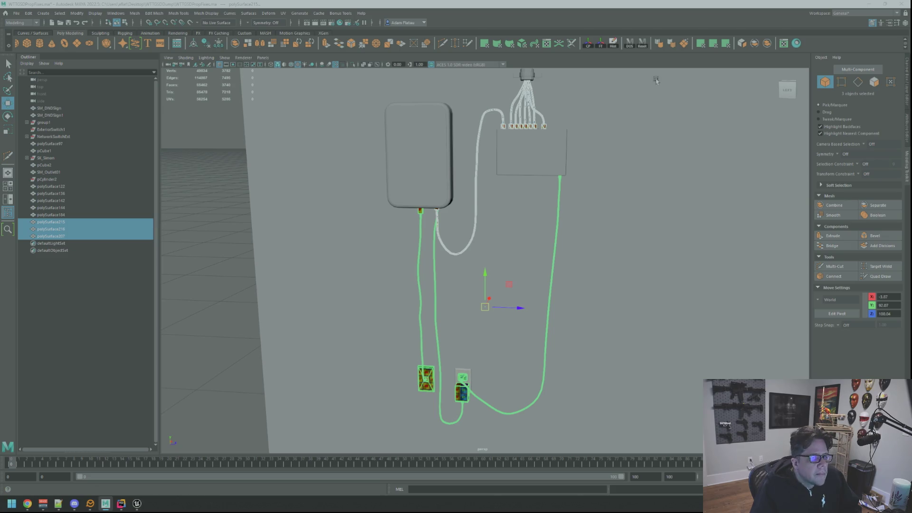
click(765, 44)
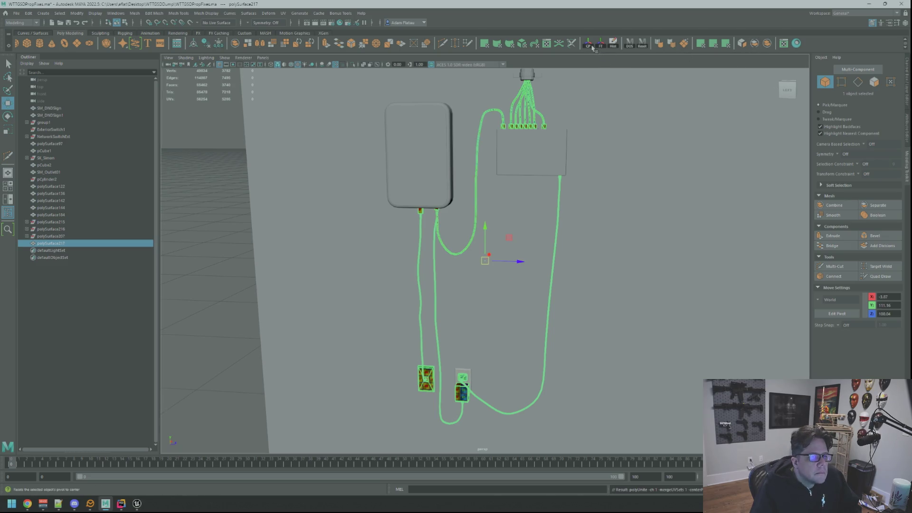
click(613, 46)
mouse_move(579, 185)
alt+mouse_down()
mouse_move(522, 194)
mouse_move(570, 169)
mouse_move(536, 202)
mouse_move(524, 201)
alt+mouse_up()
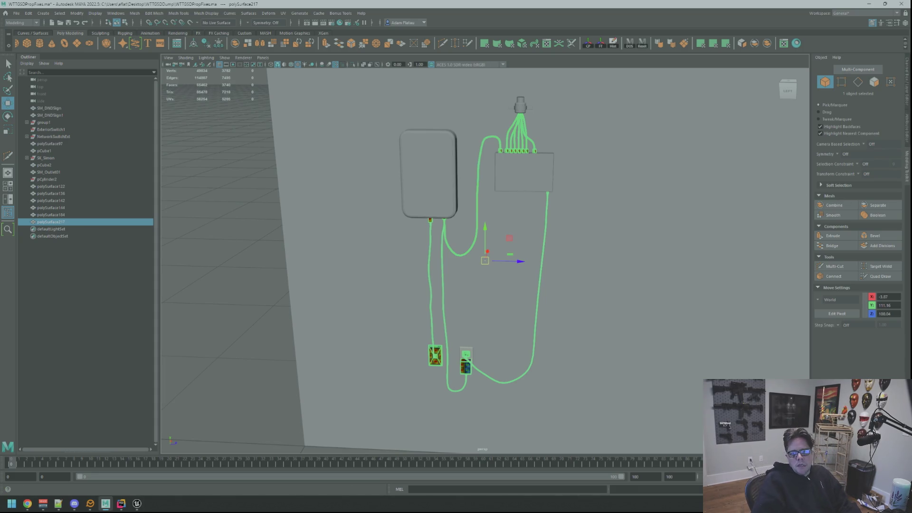
key(ctrl+u)
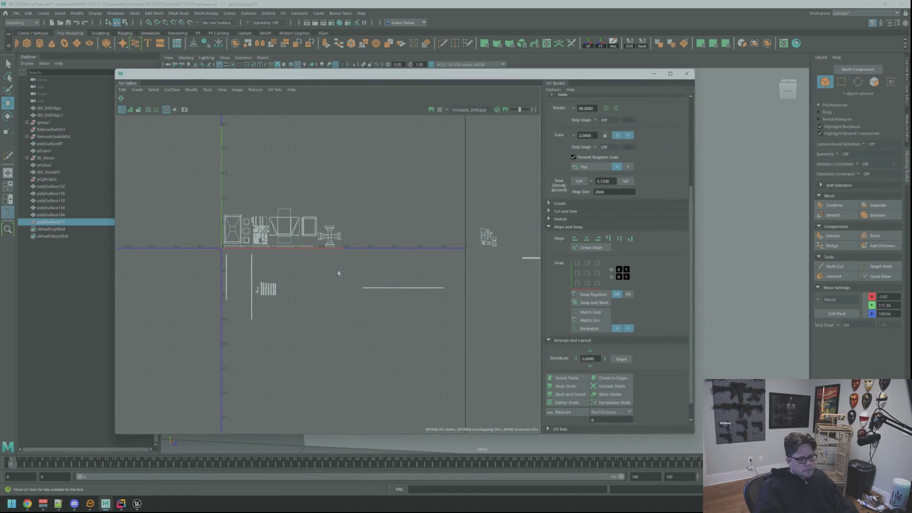
Move the small UV shell up into the upper cluster of shells
scroll(339, 273, up, 10)
scroll(372, 248, down, 3)
right_drag(361, 275, 356, 319)
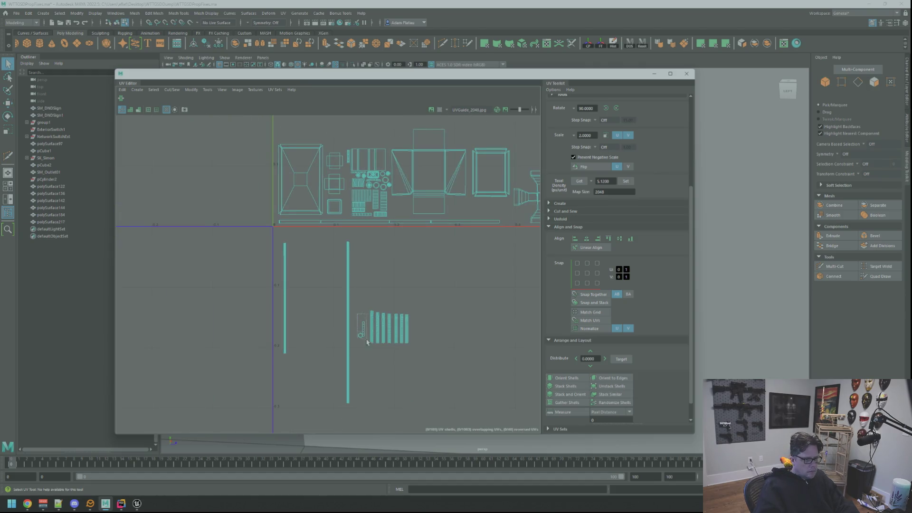
click(366, 338)
key(w)
drag(366, 339, 394, 210)
Place the shell beside the square shells
scroll(394, 210, up, 5)
scroll(311, 275, up, 1)
alt+middle_drag(310, 275, 407, 295)
mouse_move(438, 292)
mouse_down()
mouse_move(265, 274)
mouse_move(439, 313)
mouse_move(444, 328)
mouse_up()
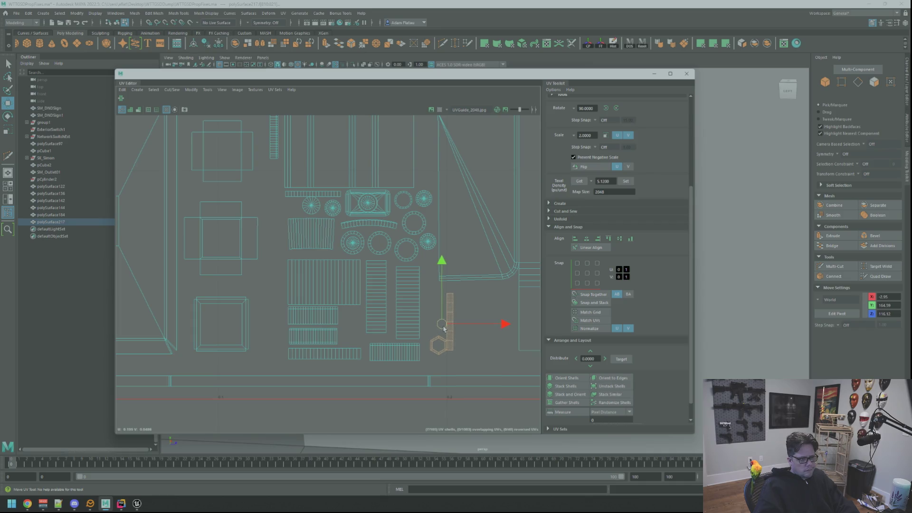
mouse_move(444, 329)
alt+middle_down()
mouse_move(394, 304)
mouse_move(401, 316)
mouse_move(402, 307)
alt+middle_up()
scroll(402, 307, down, 5)
Shift the long vertical cable shell left next to the cable strip shells
drag(390, 305, 323, 382)
drag(347, 302, 342, 300)
drag(267, 286, 308, 349)
mouse_move(308, 349)
middle_down()
mouse_move(230, 352)
mouse_move(243, 352)
middle_up()
mouse_move(285, 291)
mouse_down()
mouse_move(379, 373)
mouse_move(263, 276)
mouse_up()
scroll(228, 266, up, 5)
scroll(295, 284, down, 3)
scroll(450, 295, up, 4)
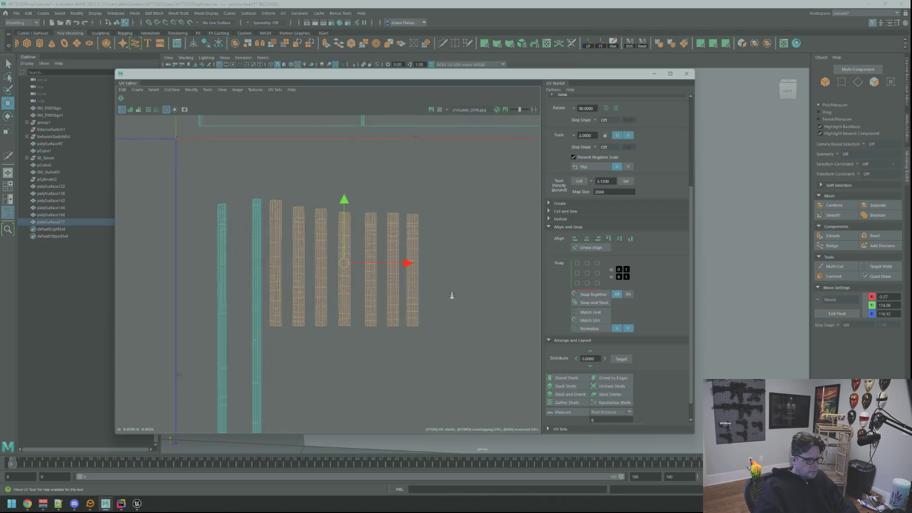
click(292, 157)
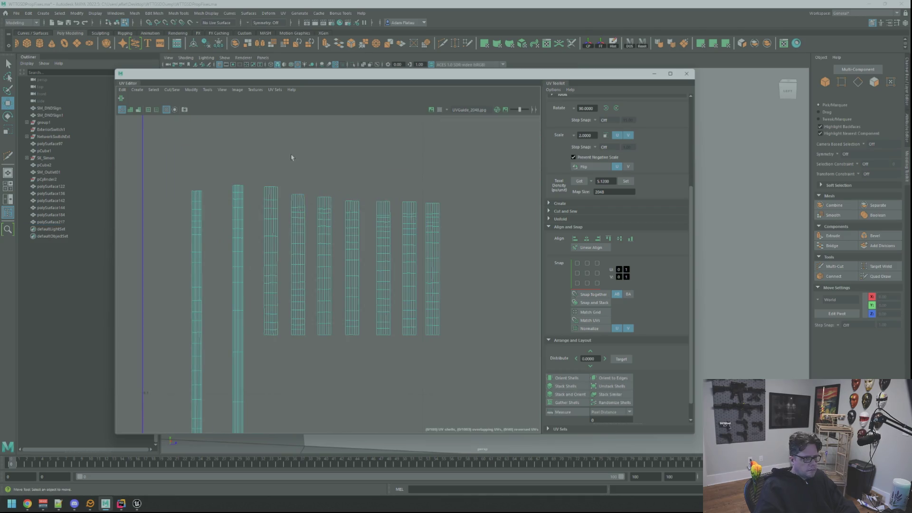
Rotate the horizontal cable shell 90° upright and move it beside the strips
scroll(407, 208, down, 6)
alt+middle_drag(383, 229, 397, 279)
scroll(312, 279, down, 2)
alt+middle_drag(312, 279, 397, 287)
scroll(405, 280, up, 1)
right_drag(404, 281, 402, 285)
drag(352, 296, 497, 318)
click(616, 108)
drag(427, 311, 194, 313)
Lower the upright cable shell into line with the other tube shells
scroll(275, 255, up, 2)
scroll(333, 276, down, 2)
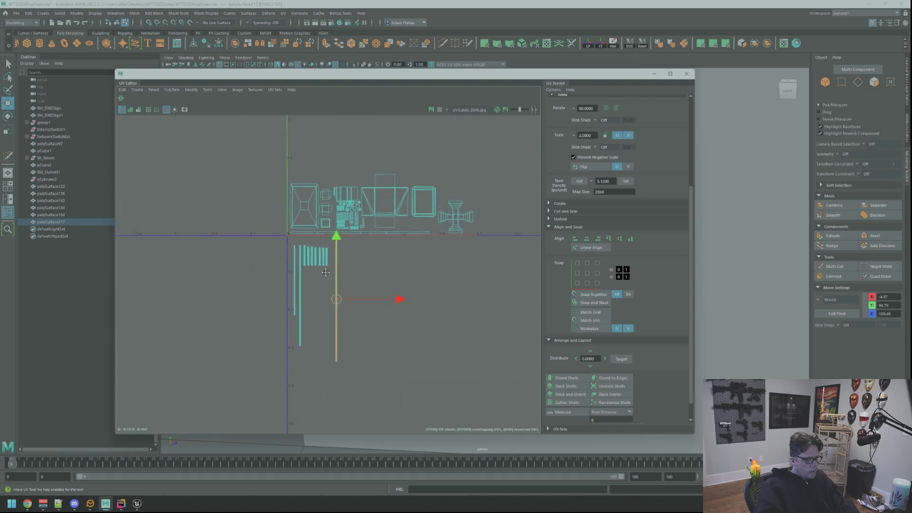
scroll(332, 275, up, 4)
drag(364, 306, 364, 347)
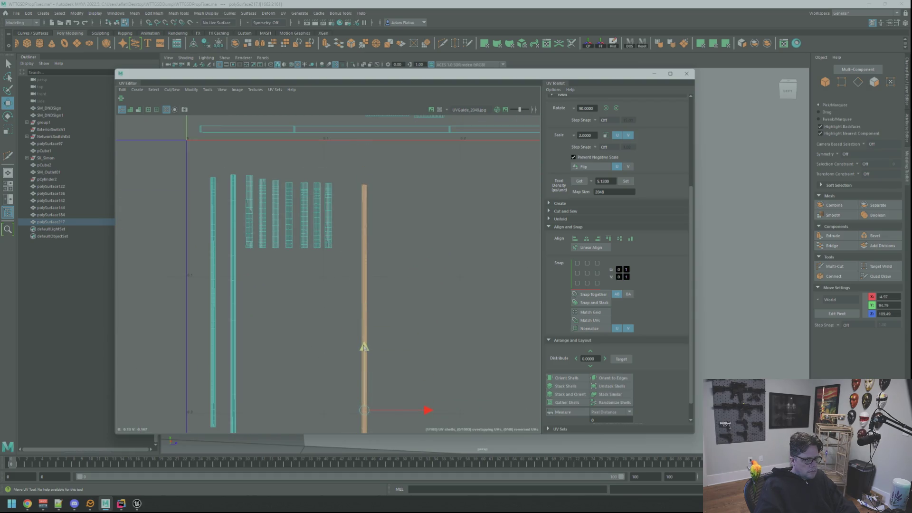
click(414, 271)
Select the long vertical cable shell
scroll(415, 270, down, 5)
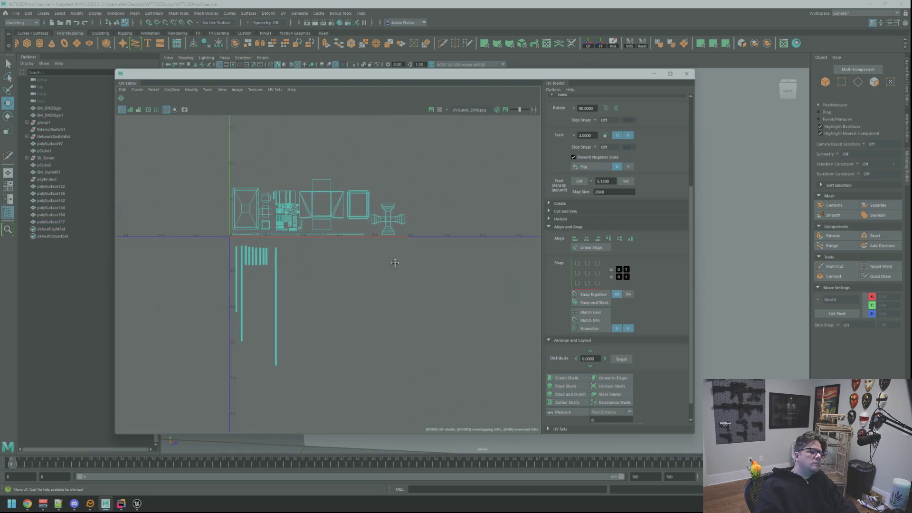
scroll(322, 295, up, 1)
mouse_move(307, 280)
right_down()
mouse_move(307, 271)
mouse_move(303, 281)
right_up()
click(307, 283)
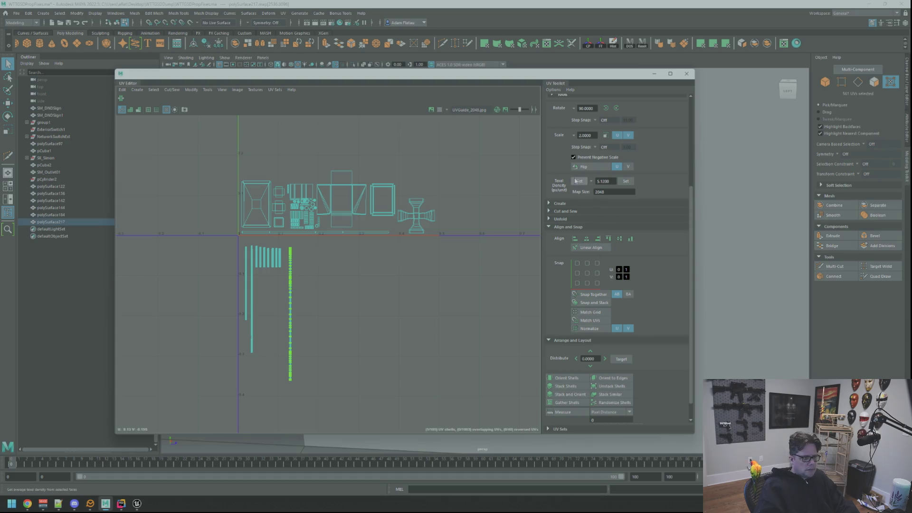
Frame the shell cluster outside the 0-1 square, then view all UV shells
key(f)
right_drag(446, 277, 394, 260)
drag(393, 260, 457, 310)
key(a)
key(w)
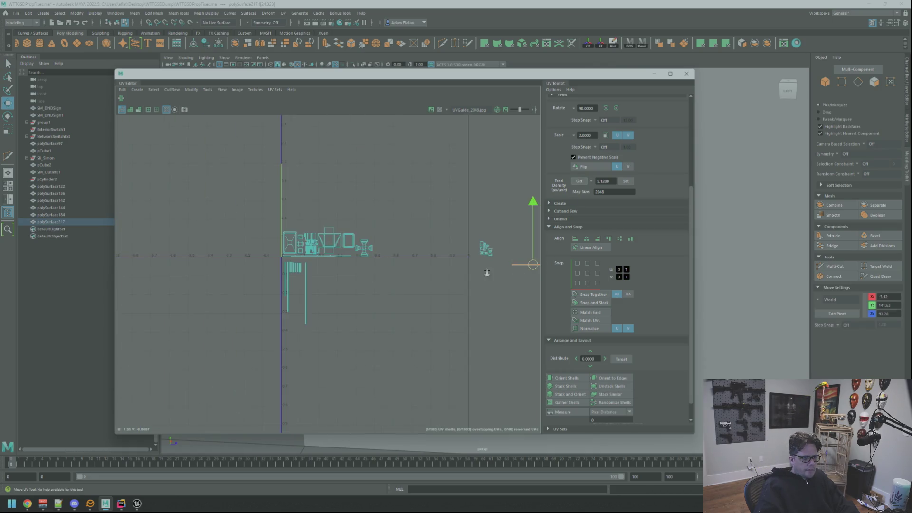
key(q)
click(487, 262)
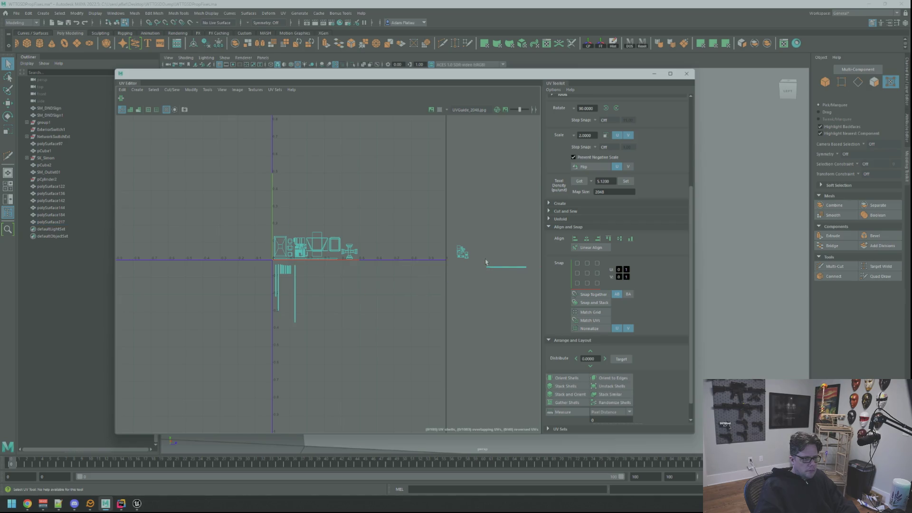
key(w)
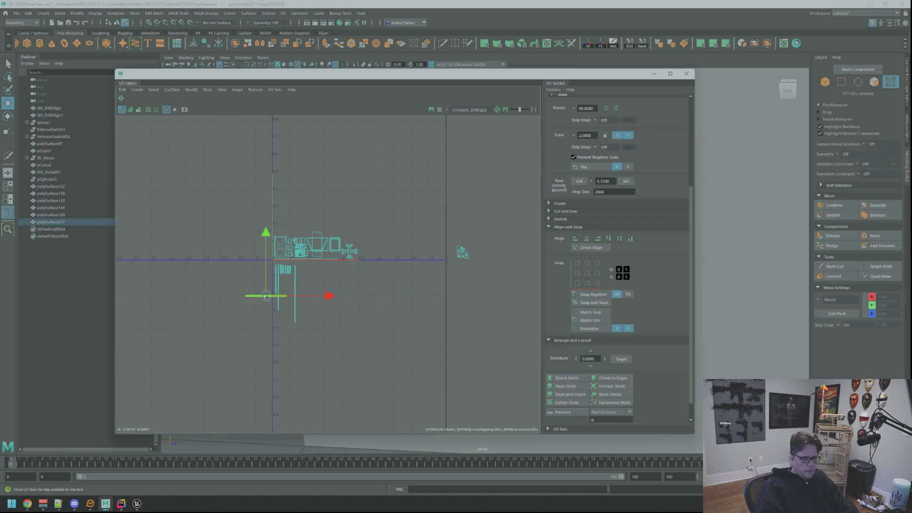
Rotate the horizontal strip shell -90° upright and place it beside the other strips
scroll(265, 296, up, 5)
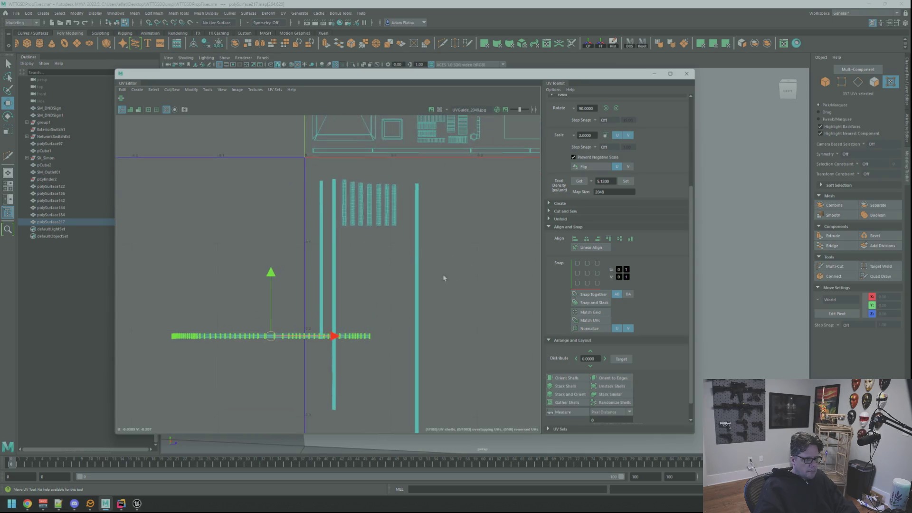
scroll(452, 279, up, 1)
click(616, 109)
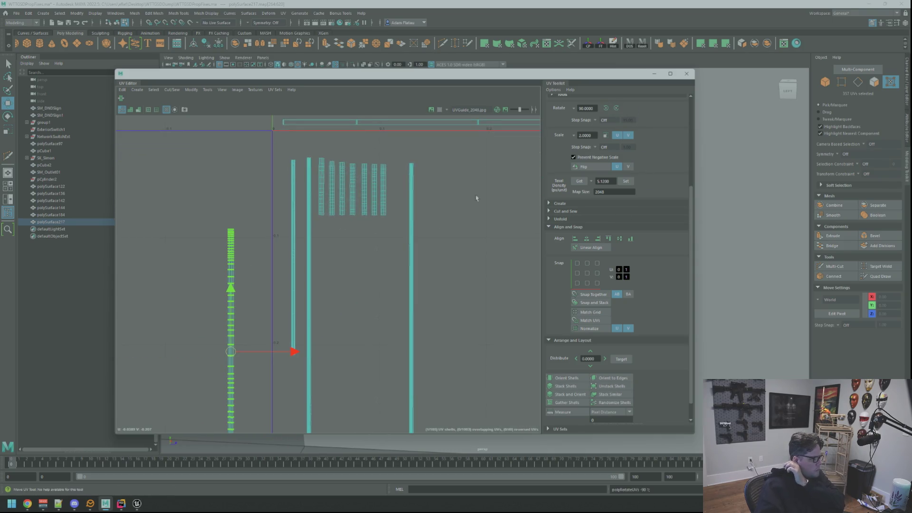
mouse_move(222, 358)
mouse_down()
mouse_move(392, 266)
mouse_move(309, 284)
mouse_move(331, 300)
mouse_up()
alt+middle_drag(331, 300, 366, 285)
scroll(379, 269, up, 1)
mouse_move(325, 375)
mouse_down()
mouse_move(335, 405)
mouse_move(362, 415)
mouse_move(344, 419)
mouse_up()
right_drag(385, 314, 410, 186)
Move the seven small strip shells to the right
drag(302, 236, 482, 242)
click(357, 294)
scroll(358, 294, down, 1)
scroll(358, 294, down, 1)
Reposition the thin cable shell and slot the long strip shells side by side
click(351, 333)
drag(350, 341, 328, 277)
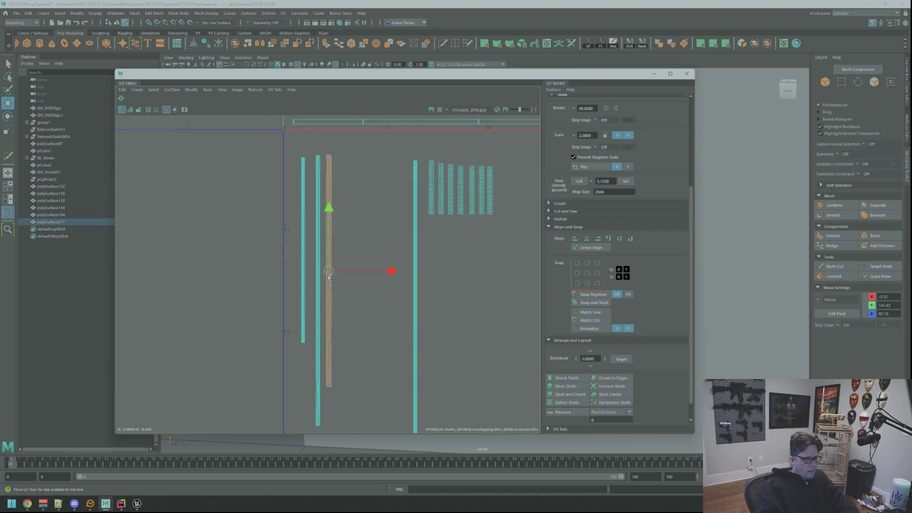
click(318, 290)
drag(334, 291, 385, 292)
click(415, 276)
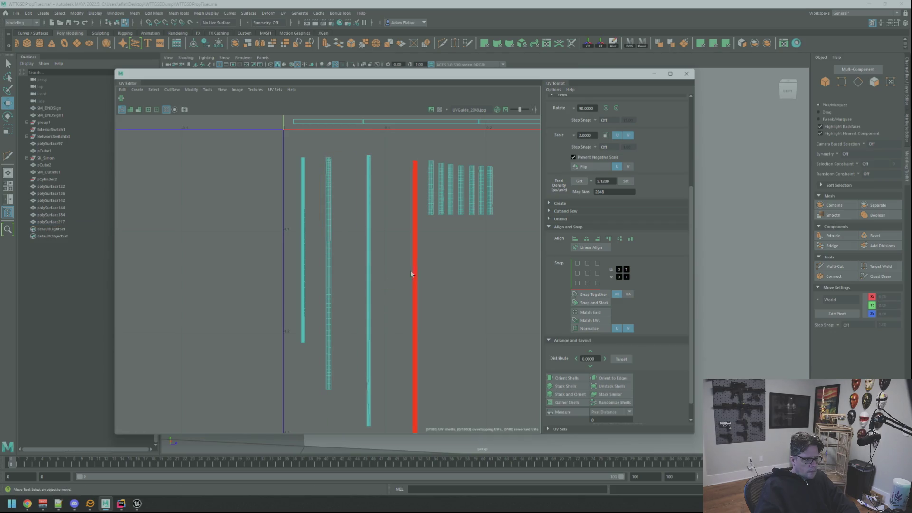
drag(439, 330, 376, 329)
scroll(380, 327, down, 4)
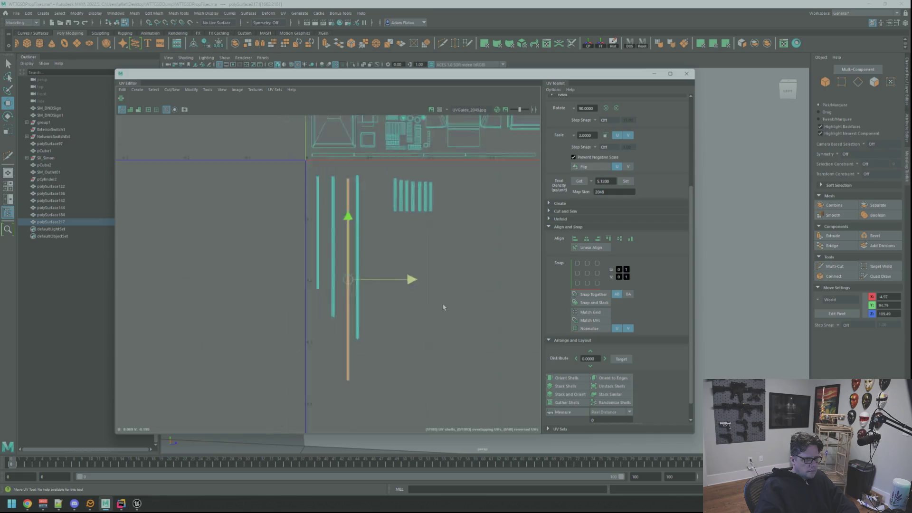
scroll(470, 335, up, 2)
scroll(472, 335, up, 2)
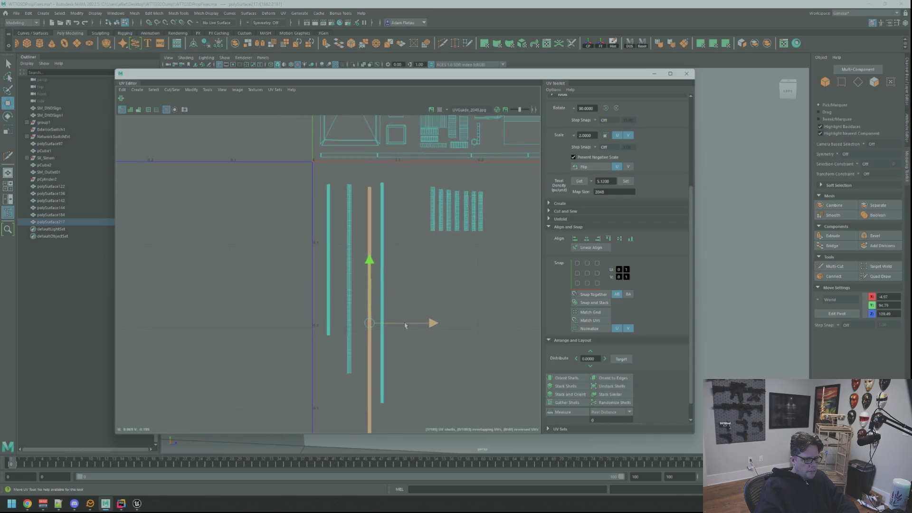
click(428, 262)
Select and frame the small shells beside the cross, then pick the bottom small shell
scroll(427, 262, down, 4)
mouse_move(426, 295)
alt+middle_down()
mouse_move(350, 295)
mouse_move(403, 281)
alt+middle_up()
scroll(402, 281, up, 1)
right_click(475, 266)
mouse_move(472, 269)
mouse_down()
mouse_move(439, 223)
mouse_move(444, 256)
mouse_up()
key(f)
scroll(367, 249, down, 7)
scroll(367, 249, up, 2)
scroll(404, 252, down, 3)
scroll(438, 255, up, 4)
mouse_move(438, 255)
alt+middle_down()
mouse_move(372, 245)
mouse_move(324, 262)
mouse_move(409, 254)
alt+middle_up()
click(352, 204)
click(437, 273)
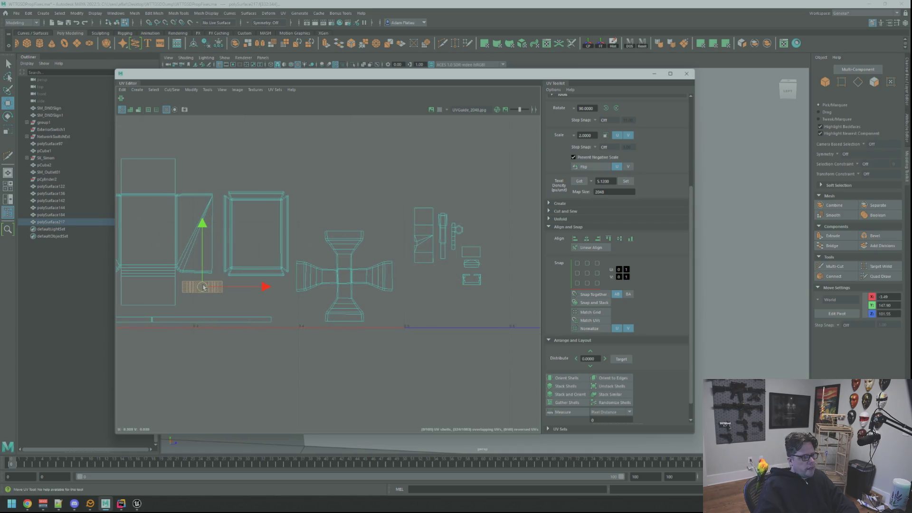
Rotate the tall small shell horizontal and tuck it beneath the square frame shell
click(420, 237)
drag(420, 237, 262, 296)
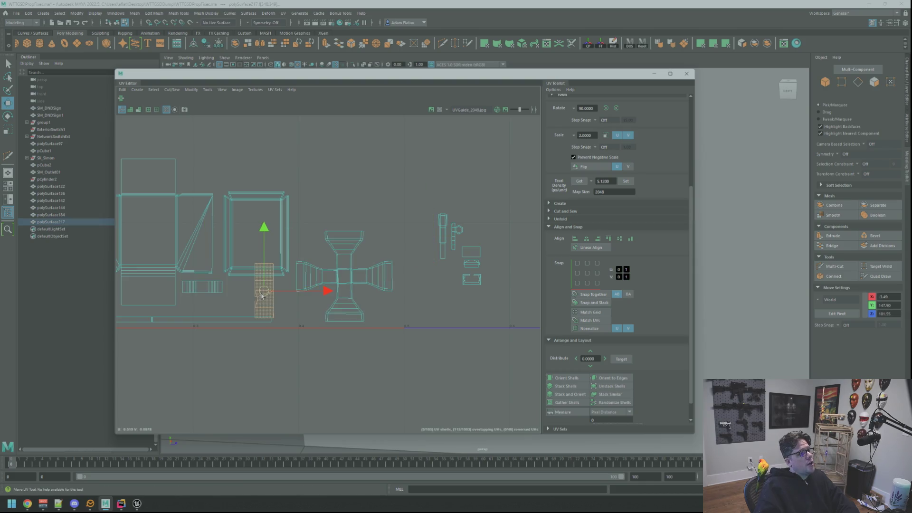
click(605, 108)
scroll(357, 284, up, 3)
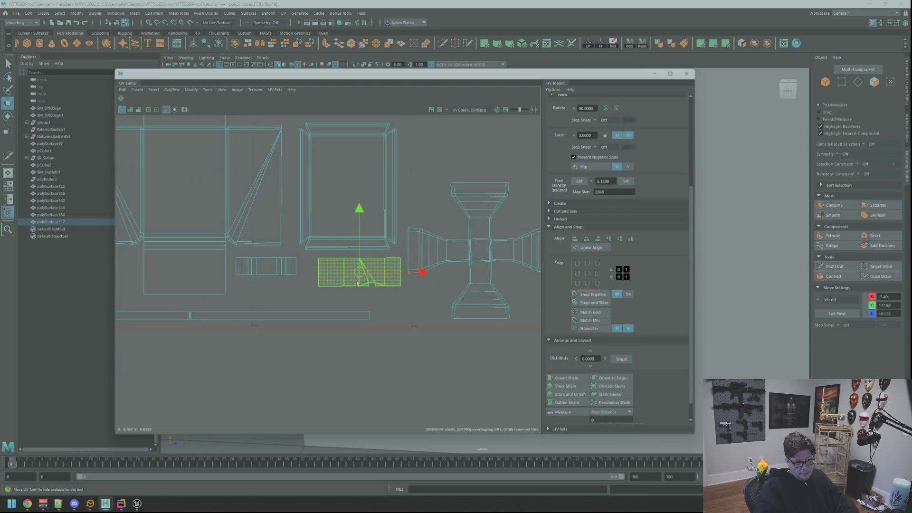
drag(357, 284, 346, 279)
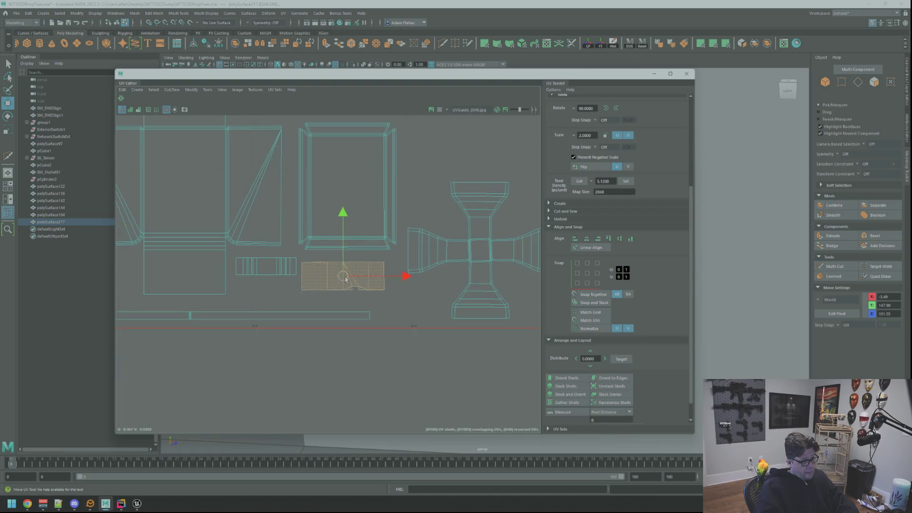
click(389, 295)
scroll(333, 299, down, 4)
scroll(413, 247, up, 3)
Turn the thin vertical shell horizontal and fit it just below the grid shell
click(423, 237)
drag(423, 241, 275, 252)
scroll(304, 285, up, 2)
alt+middle_drag(209, 228, 352, 209)
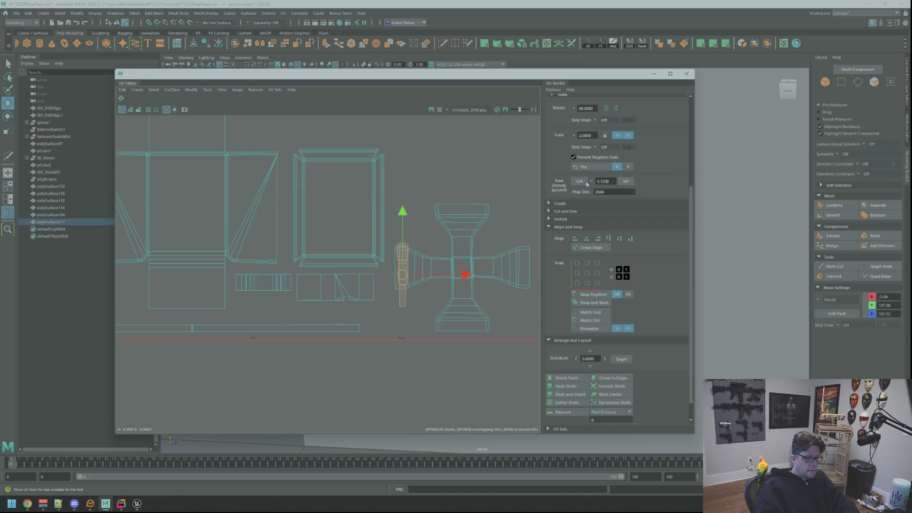
click(606, 109)
mouse_move(395, 302)
middle_down()
mouse_move(250, 303)
mouse_move(397, 285)
middle_up()
drag(406, 257, 412, 292)
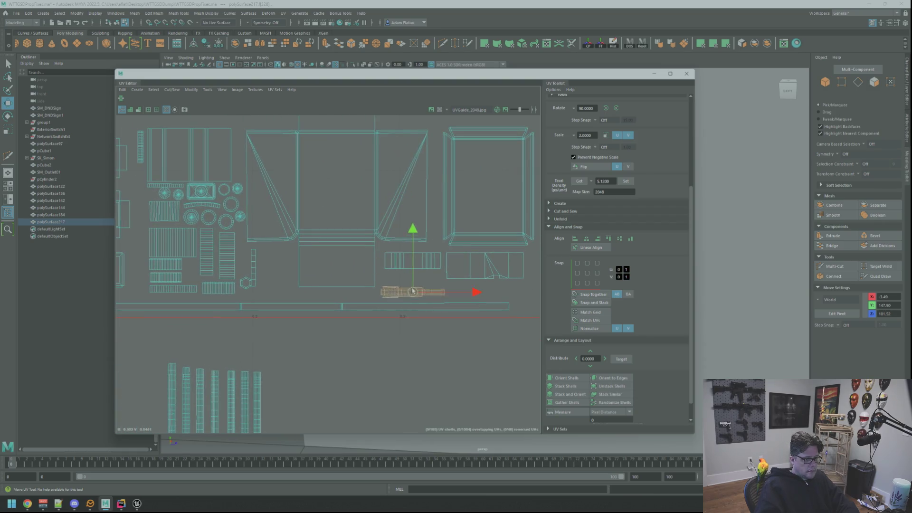
click(452, 292)
Move the small shell near the cross into a gap in the main layout
mouse_move(452, 291)
alt+middle_down()
mouse_move(347, 285)
mouse_move(348, 272)
alt+middle_up()
scroll(346, 285, down, 3)
click(479, 216)
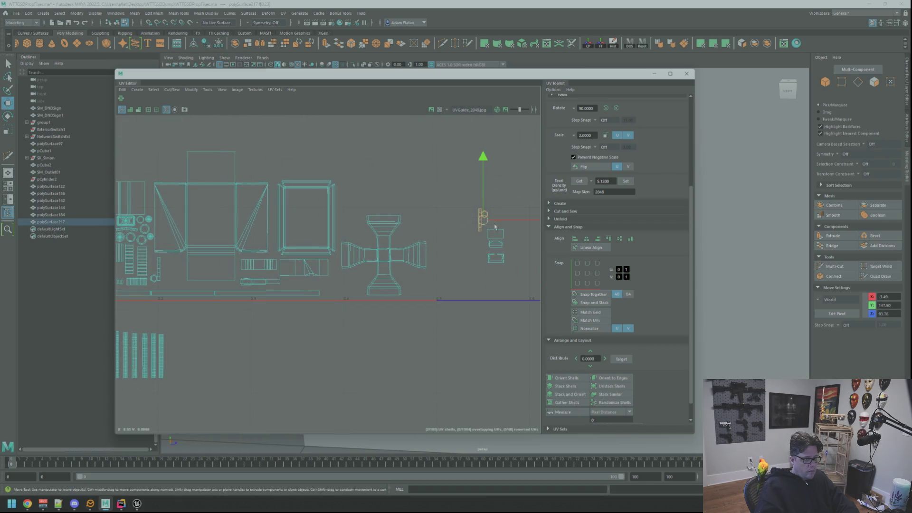
drag(366, 257, 309, 275)
scroll(312, 273, up, 5)
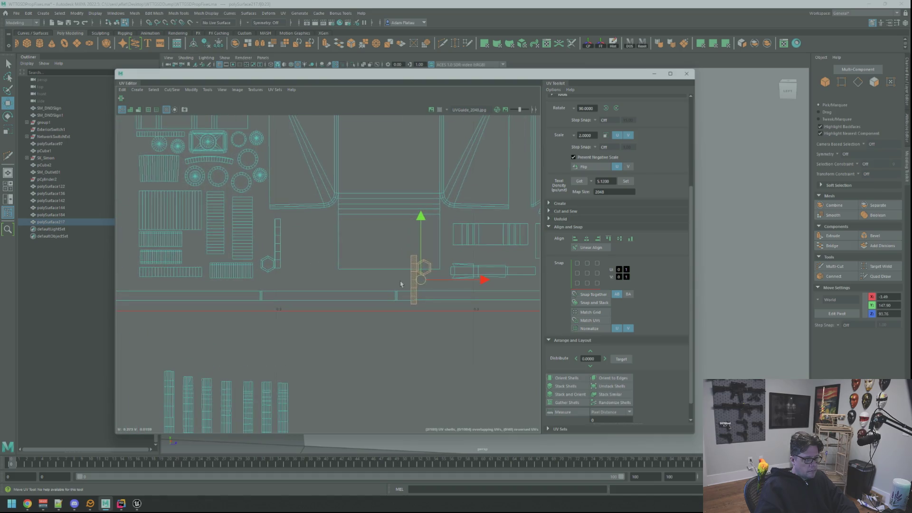
click(304, 273)
scroll(300, 267, up, 3)
scroll(344, 274, down, 5)
scroll(354, 267, up, 4)
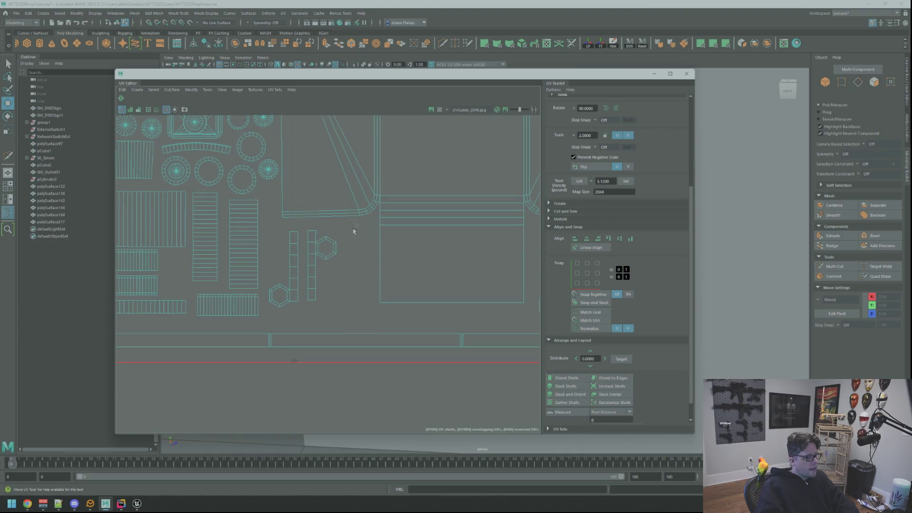
Narrow the shell selection down to just the top small shell
click(338, 264)
click(361, 285)
alt+middle_drag(361, 285, 391, 277)
right_drag(348, 275, 424, 290)
scroll(425, 275, down, 3)
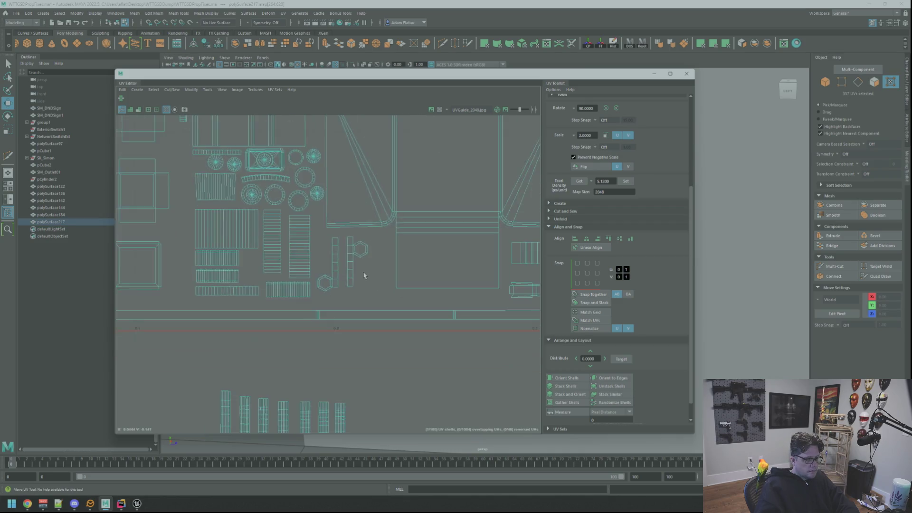
alt+middle_drag(425, 261, 349, 275)
right_drag(449, 237, 449, 225)
mouse_move(424, 214)
mouse_down()
mouse_move(484, 274)
mouse_move(237, 268)
mouse_up()
scroll(465, 232, up, 5)
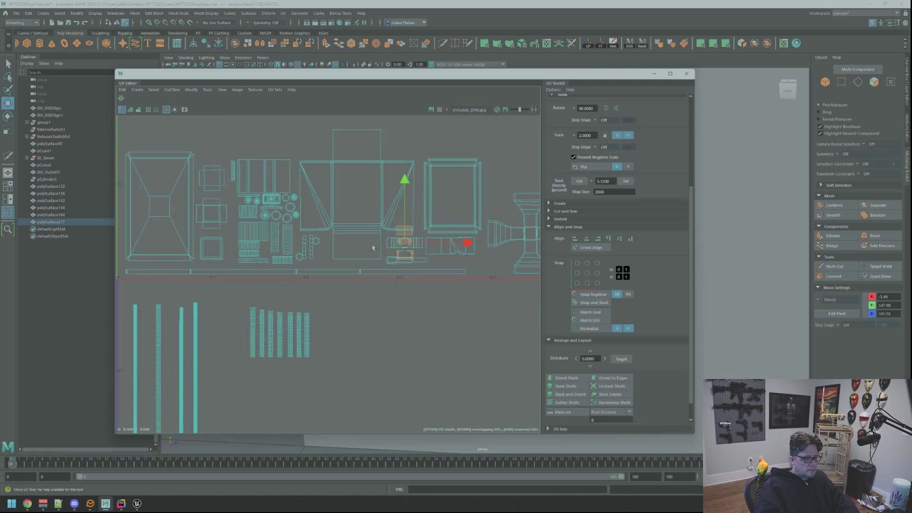
mouse_move(465, 232)
alt+middle_down()
mouse_move(304, 361)
mouse_move(314, 371)
mouse_move(418, 289)
mouse_move(348, 321)
alt+middle_up()
mouse_move(347, 321)
mouse_down()
mouse_move(423, 330)
mouse_move(327, 266)
mouse_up()
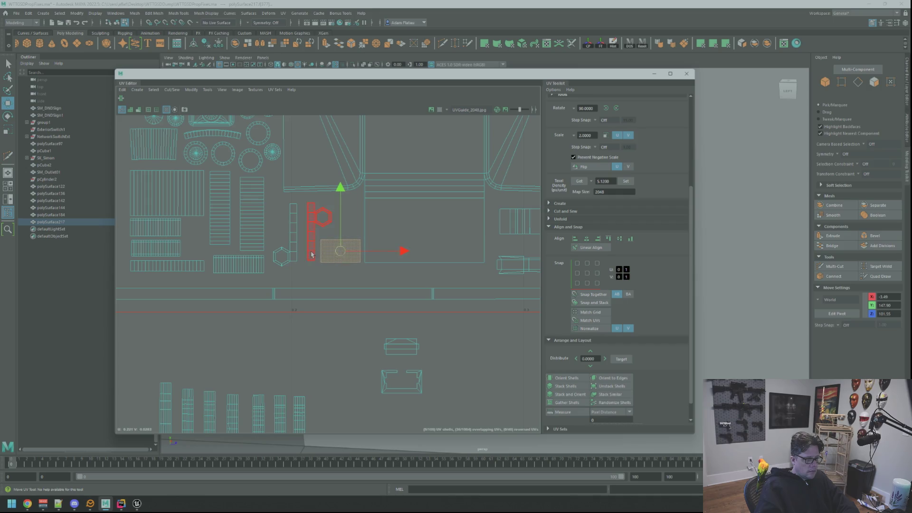
Raise the long thin plug shell slightly, then select the rectangular shell with the slanted flap
scroll(311, 255, down, 6)
scroll(384, 294, up, 4)
click(469, 287)
alt+middle_drag(468, 287, 399, 291)
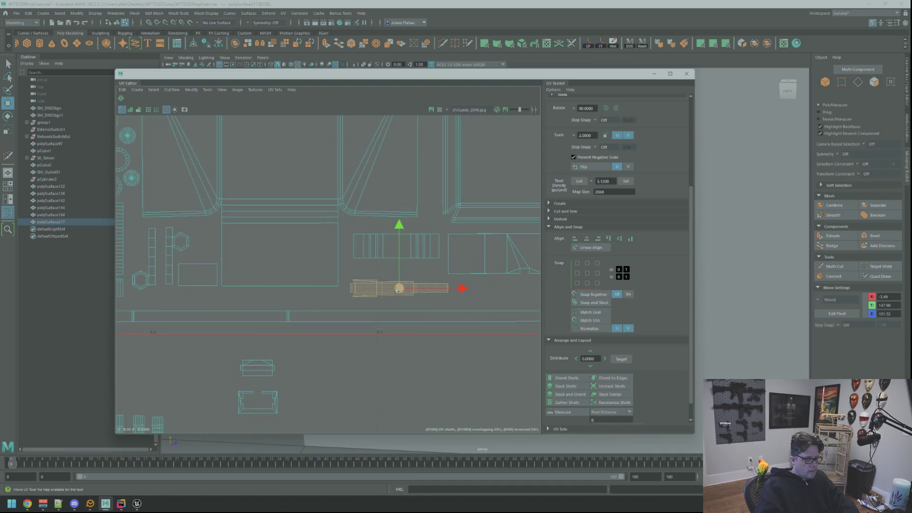
drag(397, 291, 401, 273)
alt+middle_drag(400, 273, 302, 272)
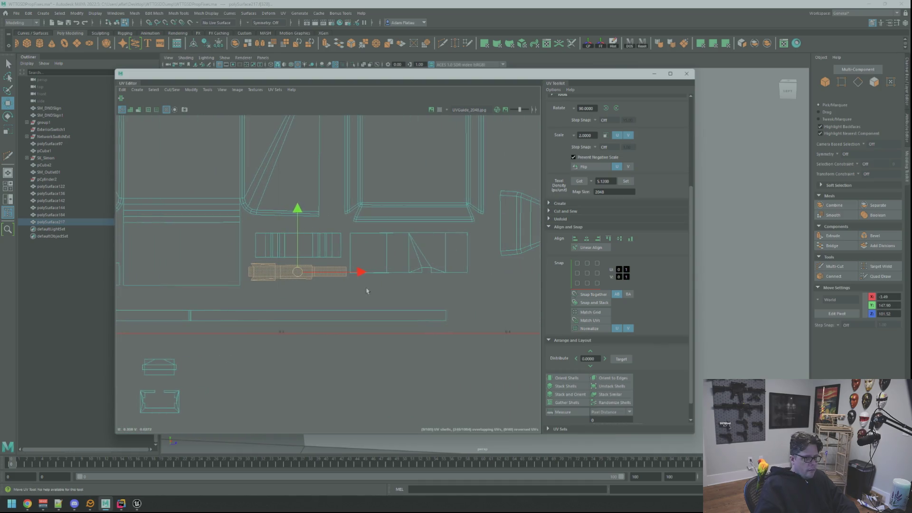
click(421, 256)
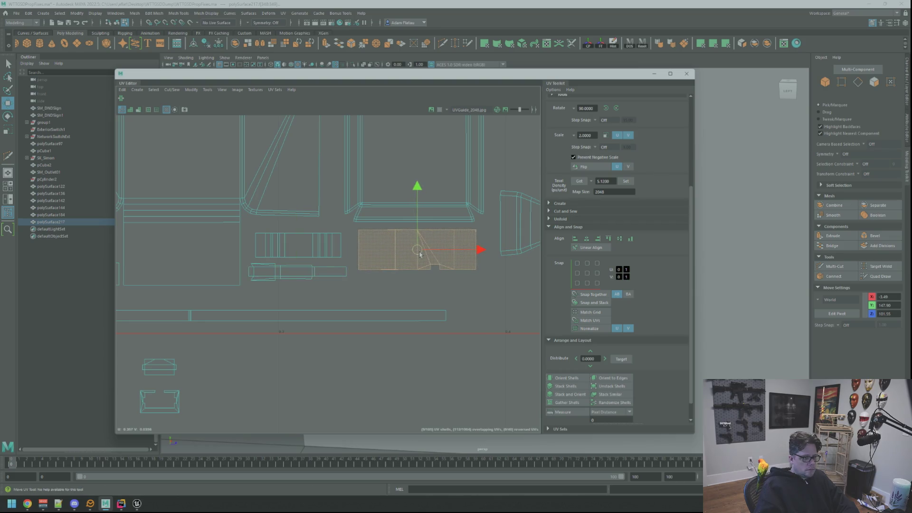
Select the top, bottom and vertical border UVs of the slanted-flap rectangular shell
click(440, 286)
scroll(440, 286, up, 5)
right_drag(453, 294, 482, 295)
drag(266, 239, 266, 238)
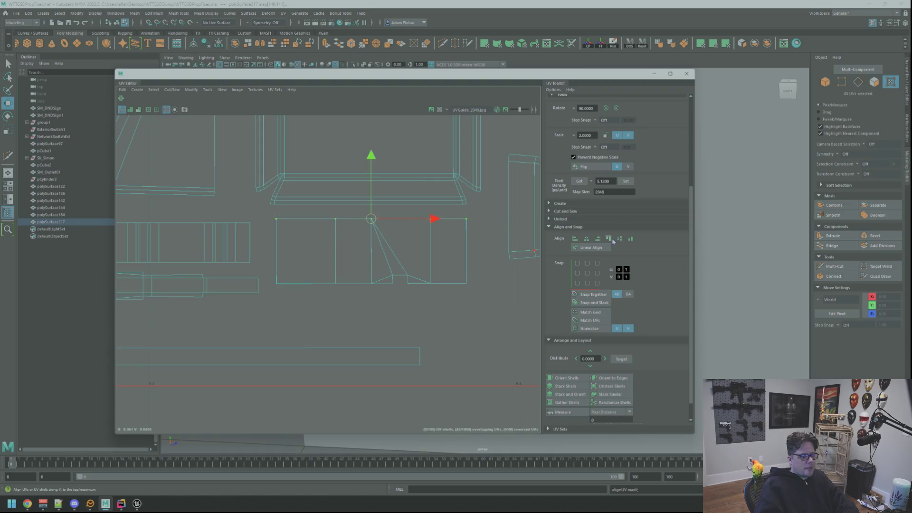
drag(386, 304, 385, 304)
drag(267, 285, 268, 281)
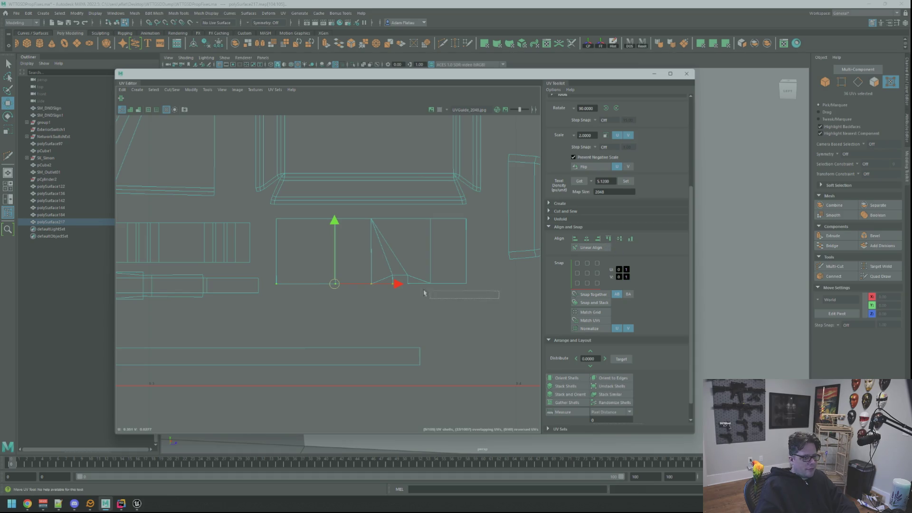
drag(399, 284, 400, 283)
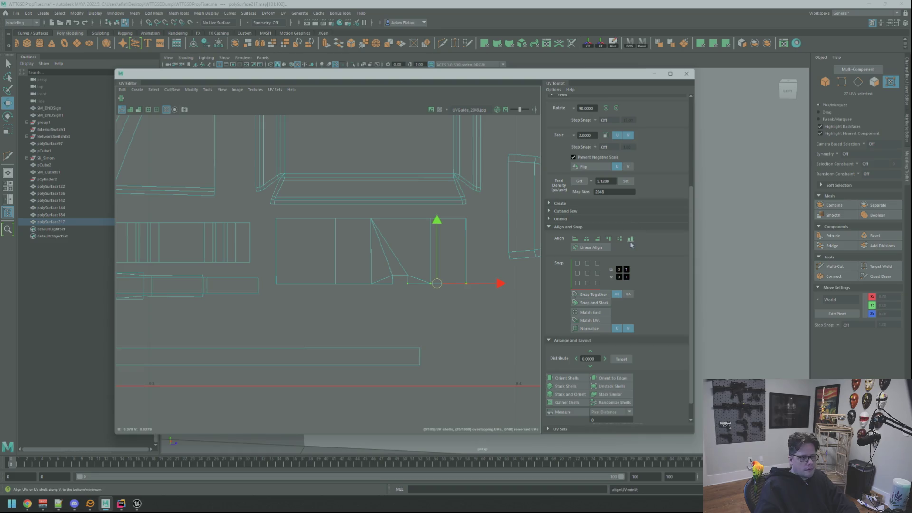
drag(355, 301, 355, 300)
key(q)
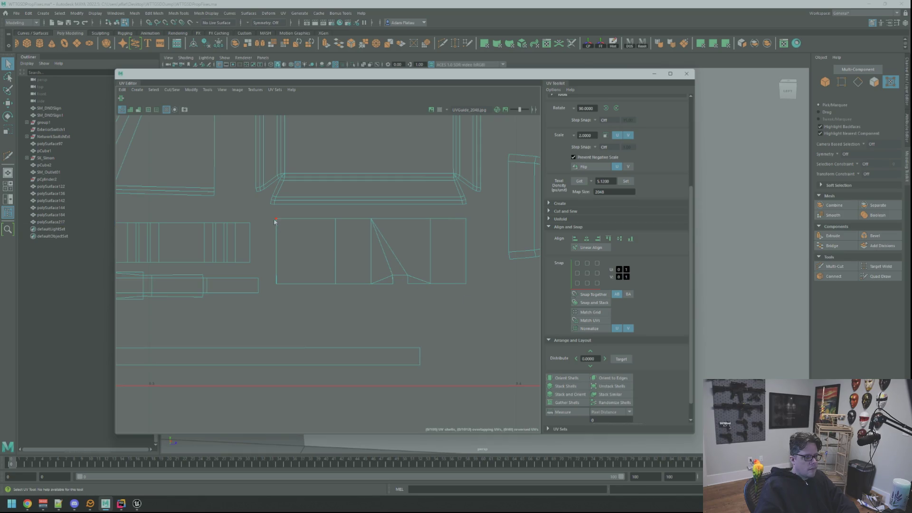
scroll(310, 299, down, 8)
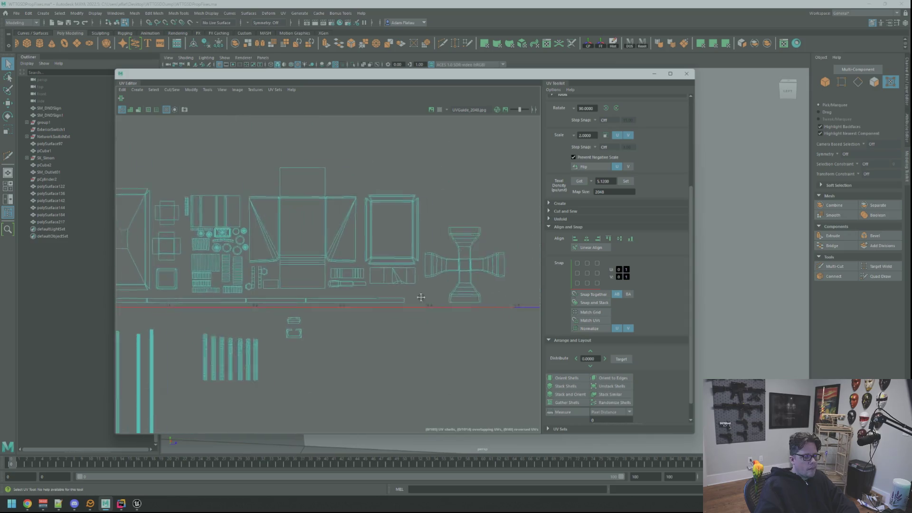
scroll(394, 238, down, 3)
Move a loose shell from below the layout up toward the other shells
scroll(367, 248, up, 5)
scroll(325, 226, up, 6)
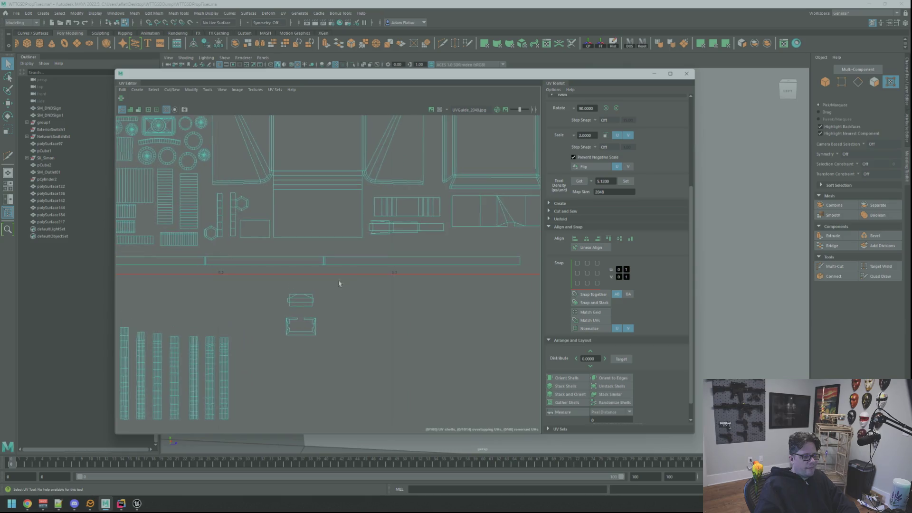
mouse_move(285, 294)
right_down()
mouse_move(295, 304)
mouse_move(304, 280)
right_up()
click(243, 317)
key(w)
key(f)
scroll(427, 227, down, 3)
alt+middle_drag(386, 245, 320, 284)
drag(320, 284, 204, 314)
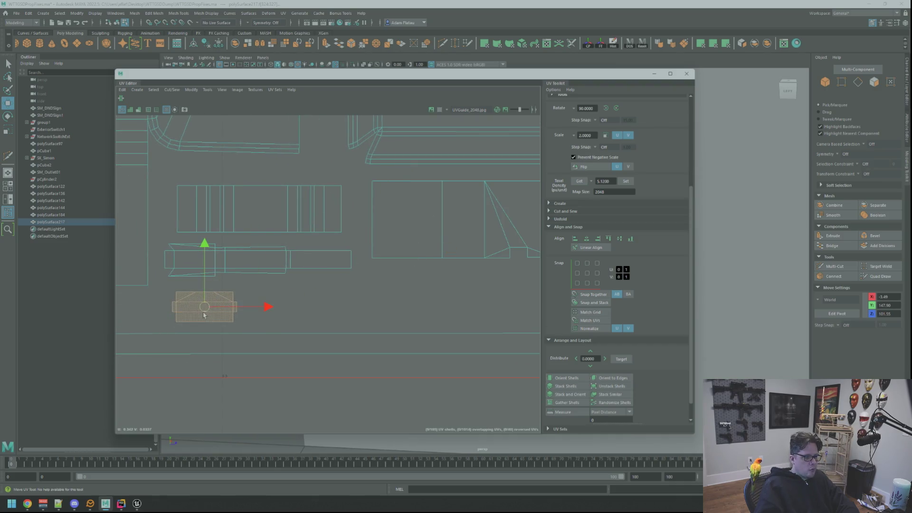
Nudge the small rectangular shell left and the C-shaped shell up into its gap
click(280, 307)
alt+middle_drag(280, 307, 352, 265)
scroll(361, 285, down, 3)
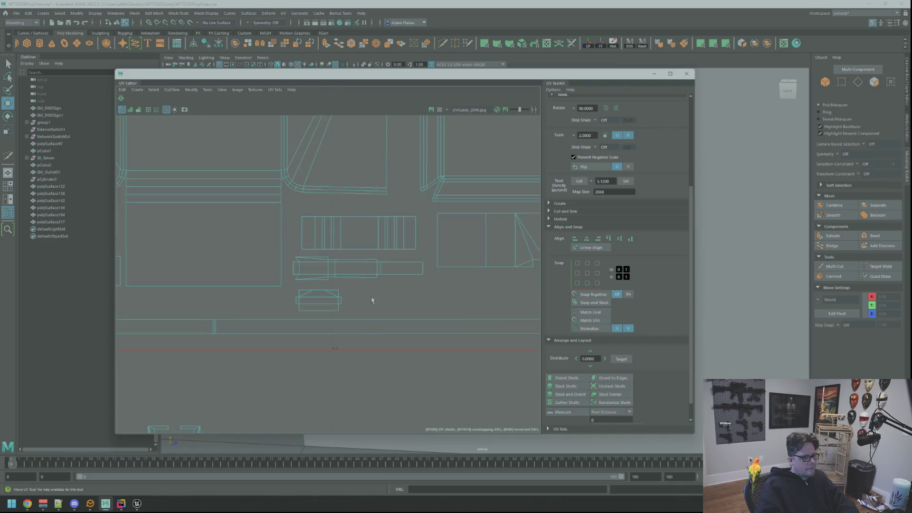
click(306, 309)
drag(306, 308, 303, 309)
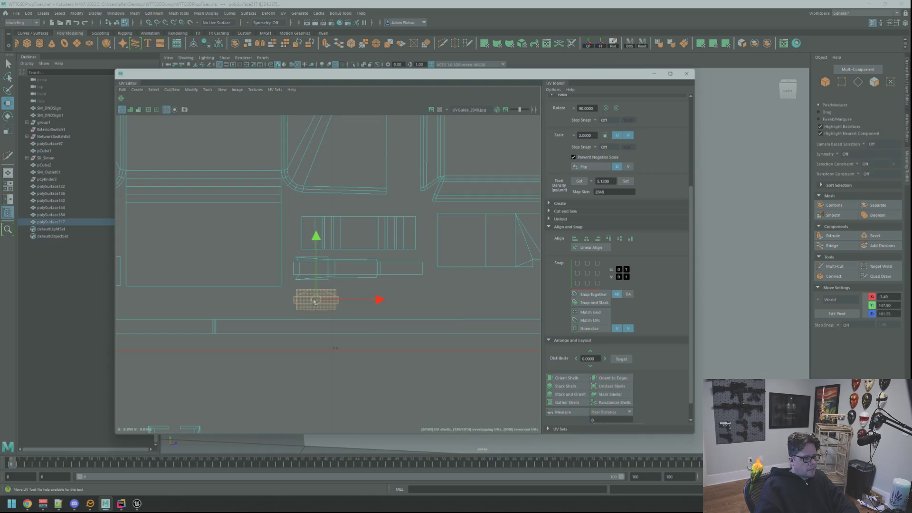
scroll(397, 283, down, 4)
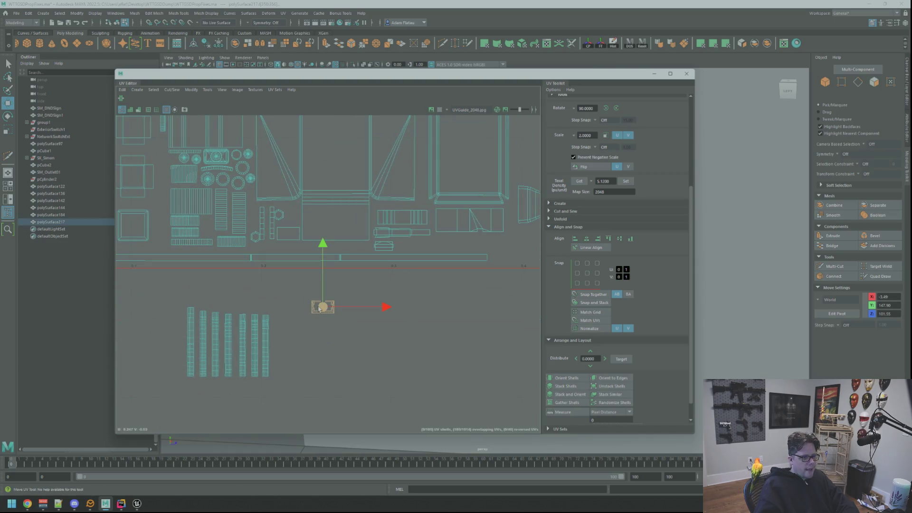
key(f)
scroll(413, 257, down, 3)
scroll(415, 264, down, 1)
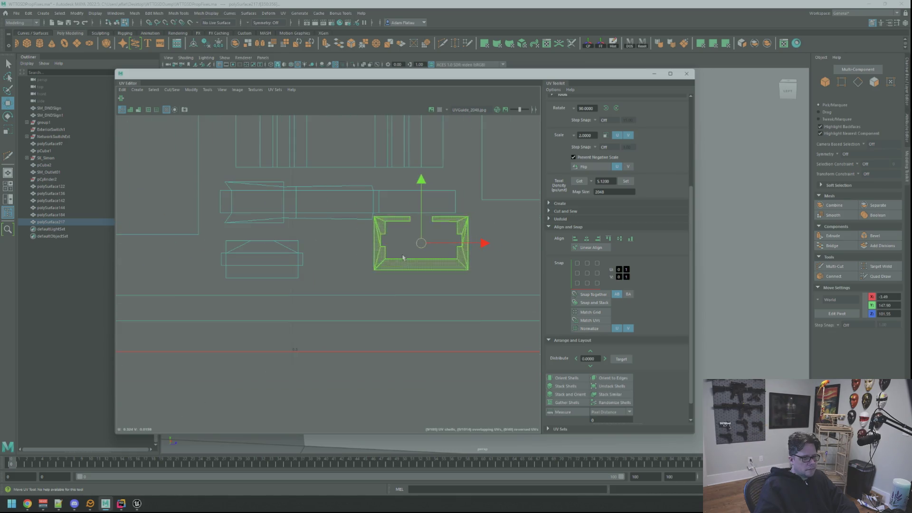
drag(415, 265, 417, 258)
scroll(479, 240, down, 3)
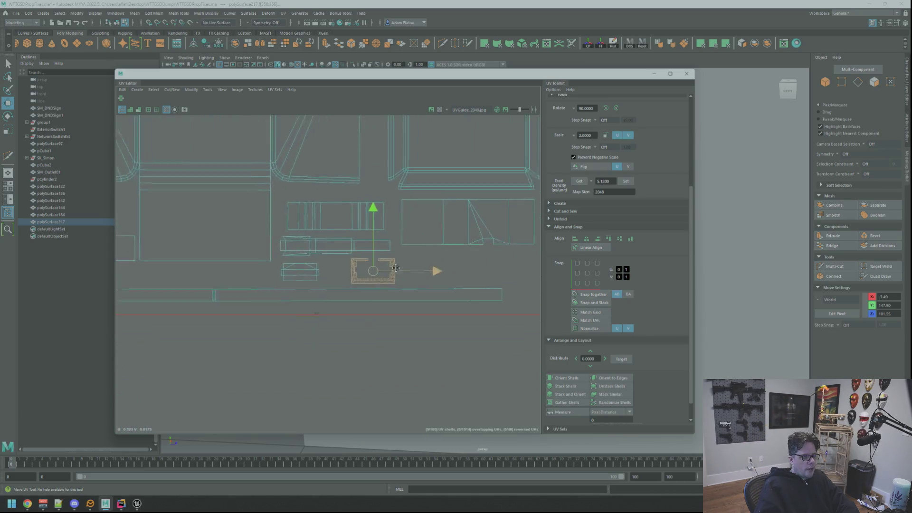
Select and review the neighbouring striped shells, then pan to see all shells
click(379, 233)
click(379, 193)
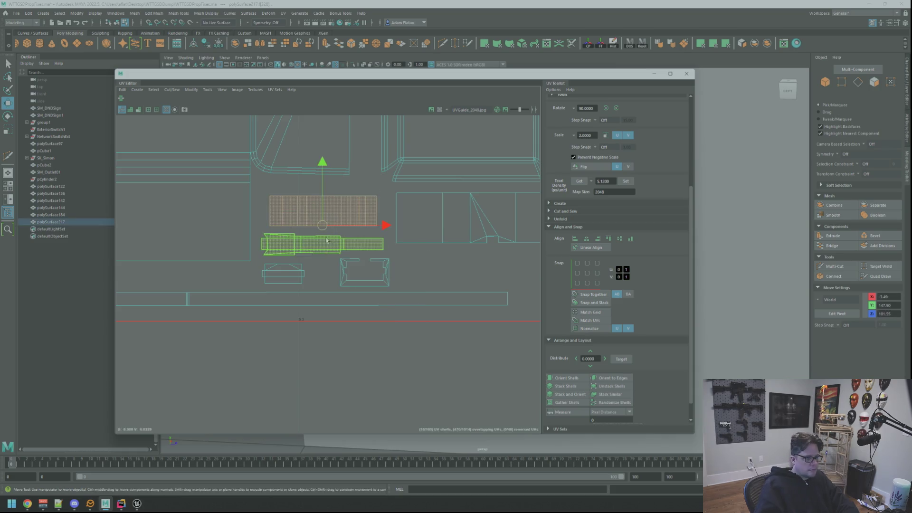
click(423, 275)
scroll(380, 261, down, 5)
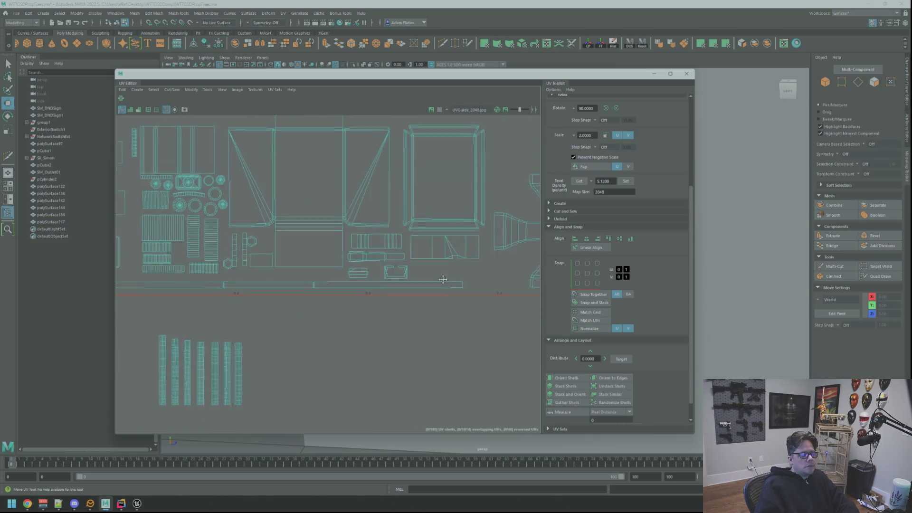
scroll(395, 254, up, 3)
right_drag(389, 268, 389, 271)
click(388, 271)
click(394, 279)
scroll(465, 298, down, 5)
mouse_move(440, 287)
alt+middle_down()
mouse_move(383, 267)
mouse_move(373, 297)
alt+middle_up()
scroll(384, 268, up, 5)
Shift the cross shell slightly up and left, then deselect it
key(q)
right_drag(428, 237, 433, 255)
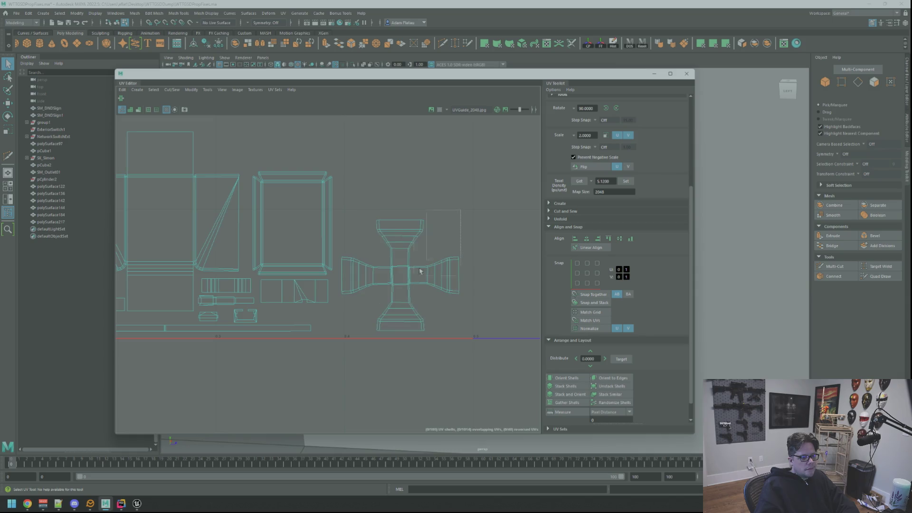
key(w)
drag(399, 284, 397, 268)
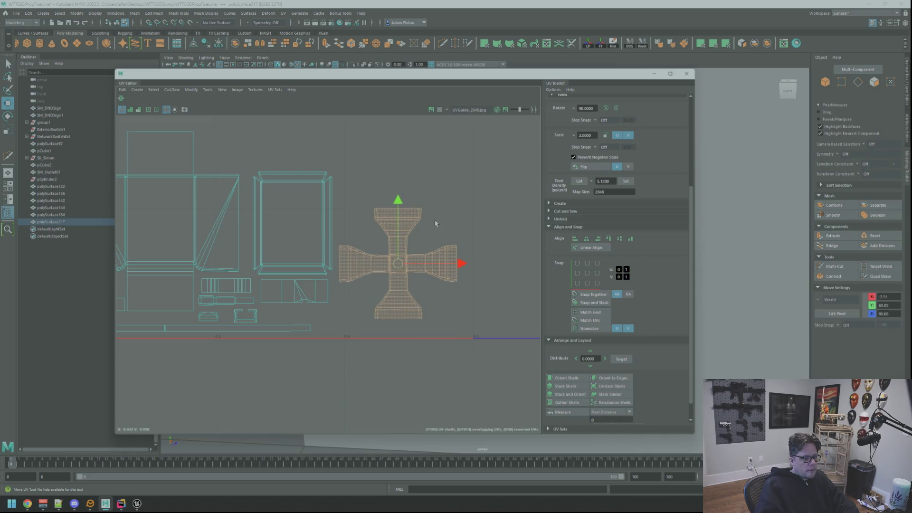
scroll(435, 223, down, 5)
scroll(366, 279, up, 4)
scroll(366, 279, up, 3)
scroll(464, 286, down, 3)
scroll(467, 281, up, 3)
scroll(466, 282, down, 1)
scroll(485, 271, up, 2)
click(494, 266)
scroll(490, 228, down, 3)
scroll(494, 190, up, 2)
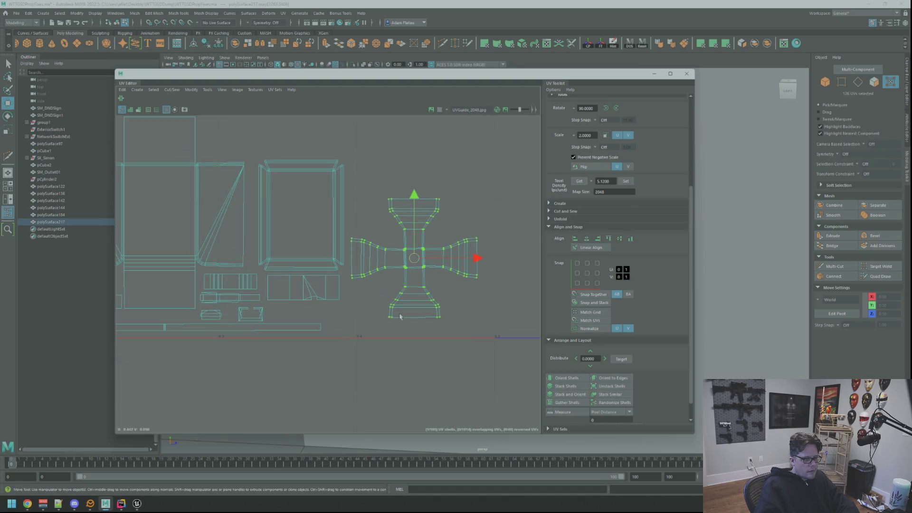
scroll(452, 309, down, 5)
alt+middle_drag(452, 309, 368, 272)
scroll(461, 274, up, 5)
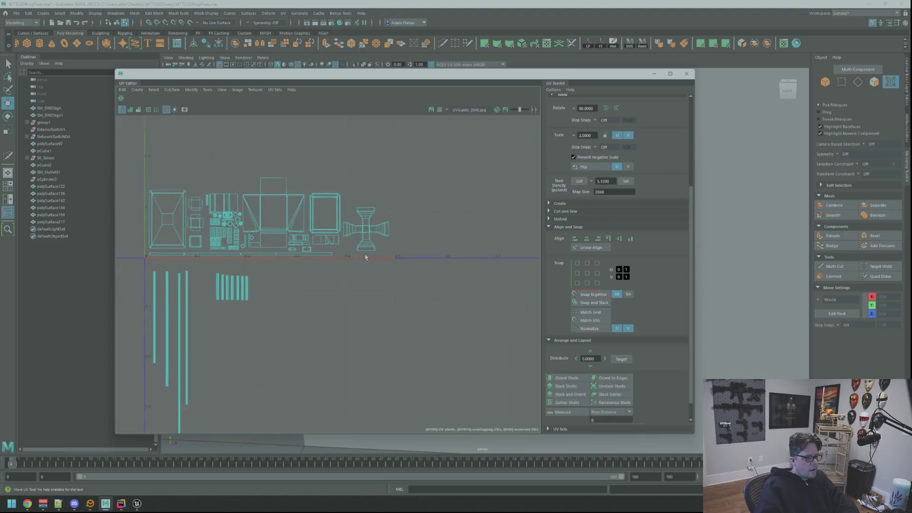
Reselect the whole cross-shaped shell and move it right and down
key(q)
right_drag(460, 274, 431, 222)
drag(304, 336, 416, 294)
key(w)
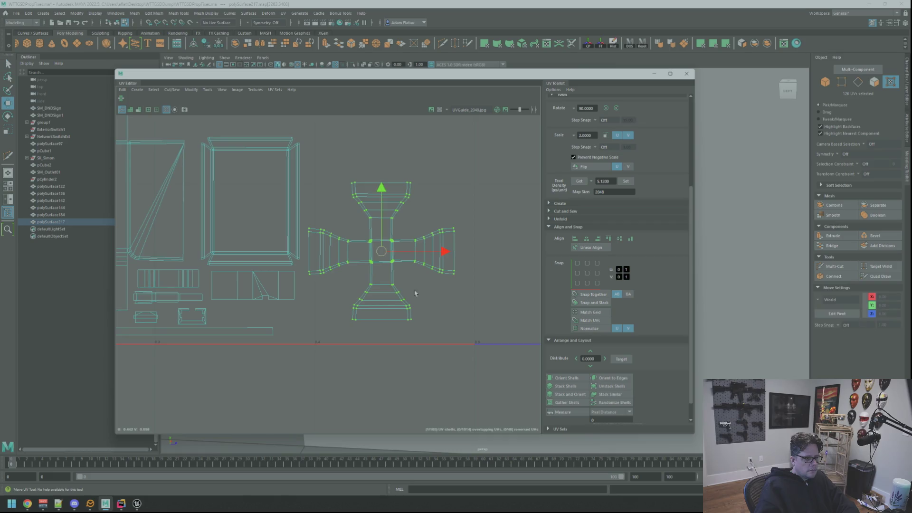
drag(385, 251, 398, 261)
scroll(480, 304, down, 8)
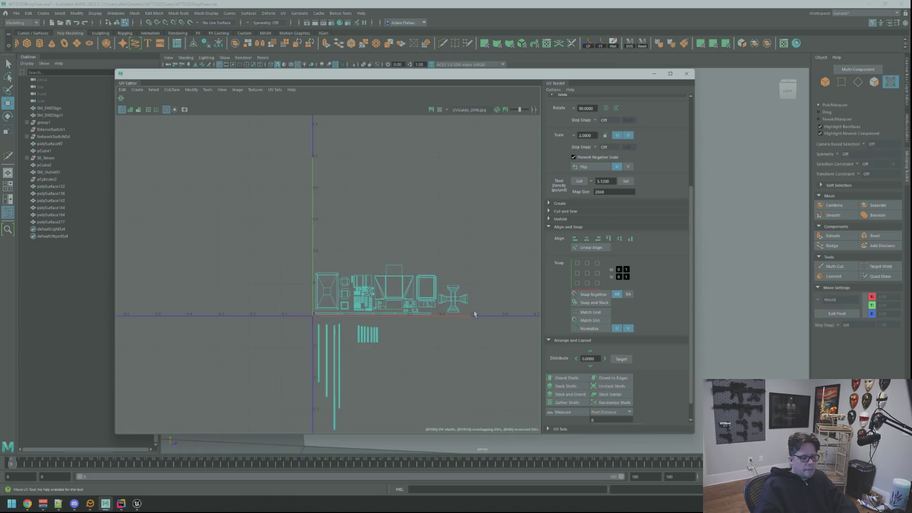
scroll(377, 281, up, 4)
scroll(330, 263, up, 3)
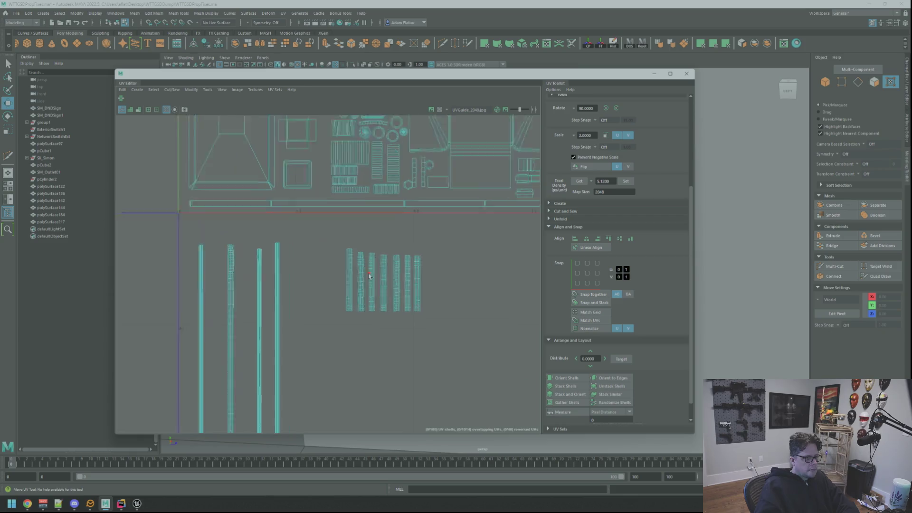
In UV Shell mode, select the rightmost shell to check it, then clear the selection
right_click(436, 247)
right_drag(436, 247, 406, 234)
click(396, 272)
click(412, 232)
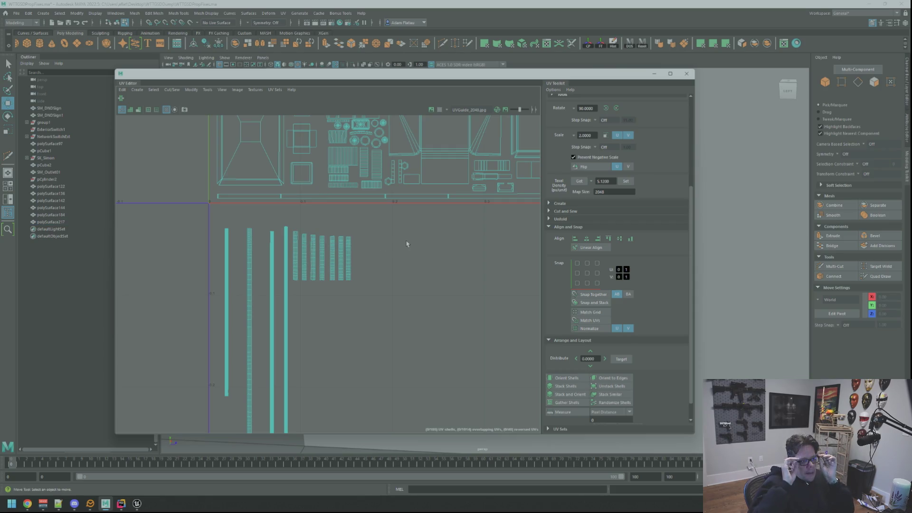
scroll(407, 244, down, 3)
scroll(401, 267, down, 3)
scroll(366, 242, up, 6)
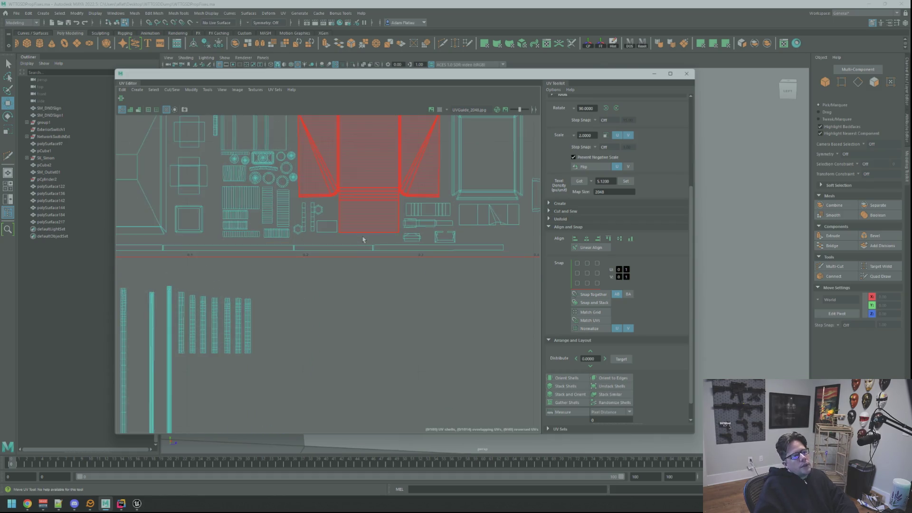
Box-select the round and strip shells, then undo the bad shell move
alt+middle_drag(364, 239, 413, 292)
scroll(382, 243, up, 6)
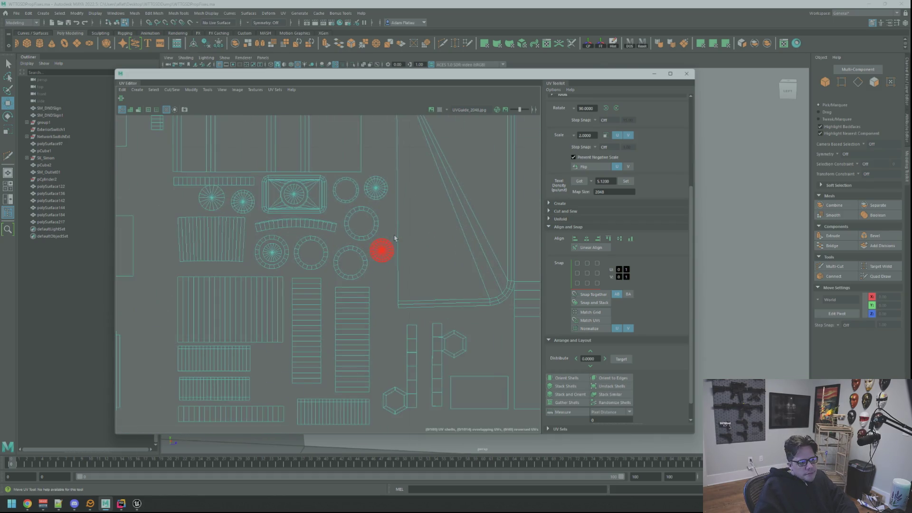
scroll(414, 250, down, 4)
scroll(421, 234, up, 3)
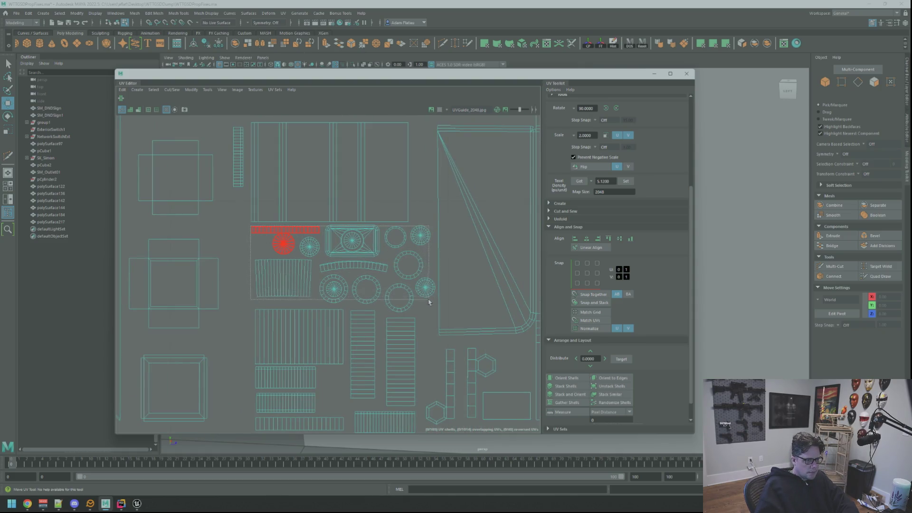
drag(429, 302, 426, 289)
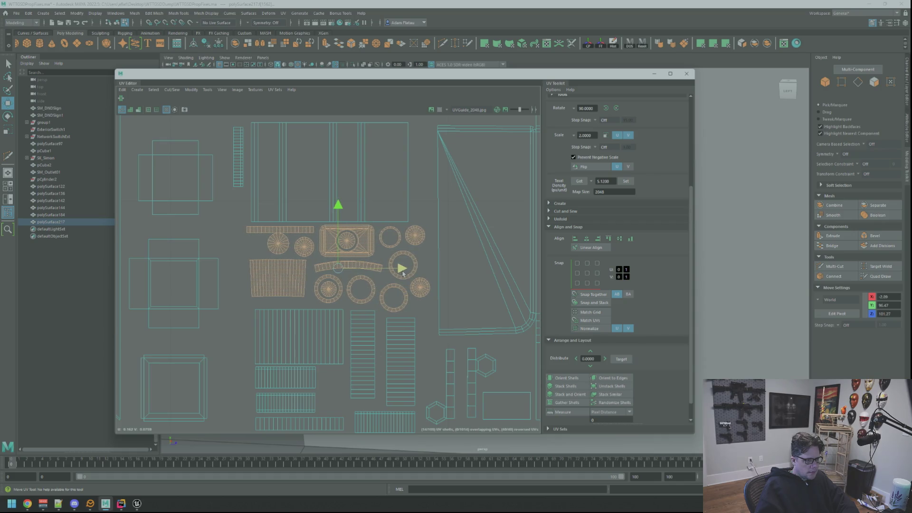
key(ctrl+z)
Move three horizontal strip shells down slightly and select the single horizontal strip
scroll(438, 236, down, 5)
scroll(310, 279, up, 6)
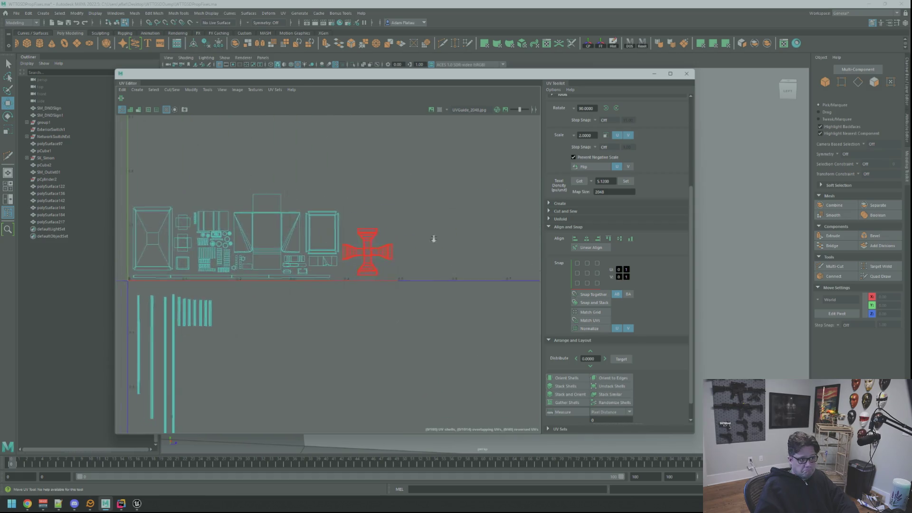
scroll(309, 279, up, 3)
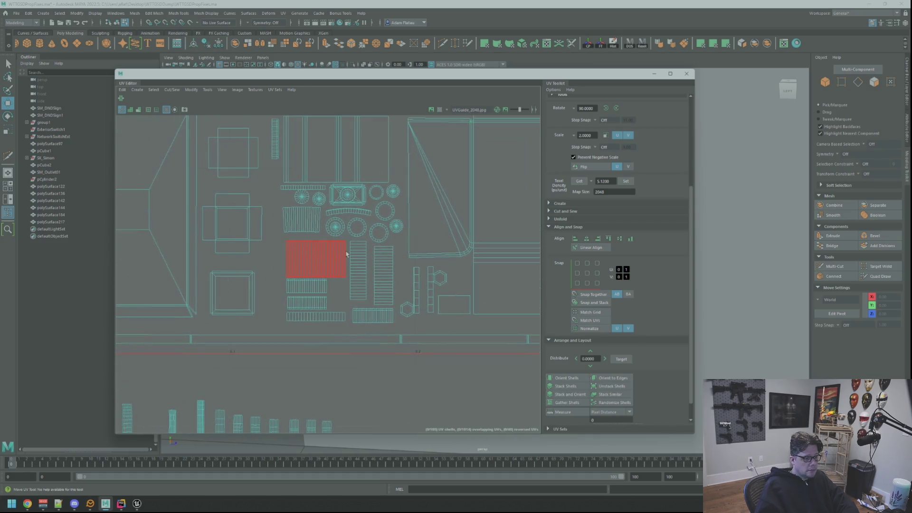
drag(299, 271, 299, 270)
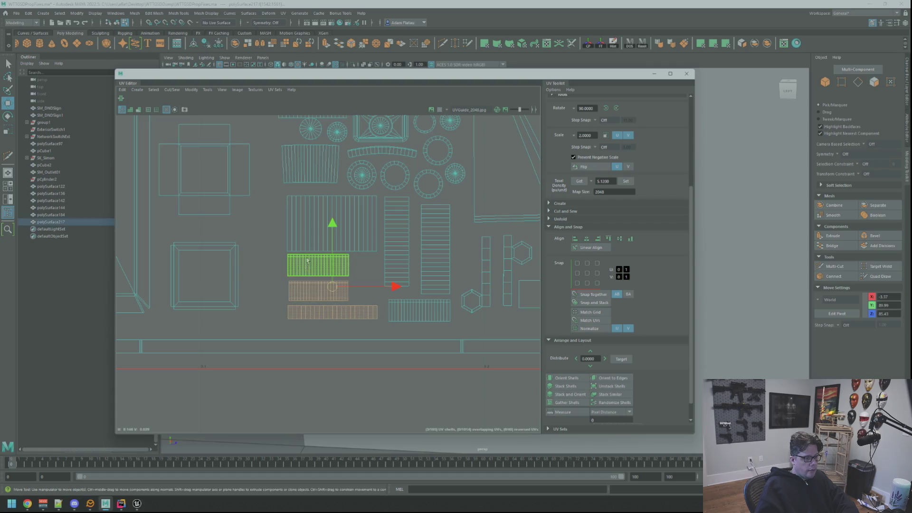
drag(334, 241, 334, 247)
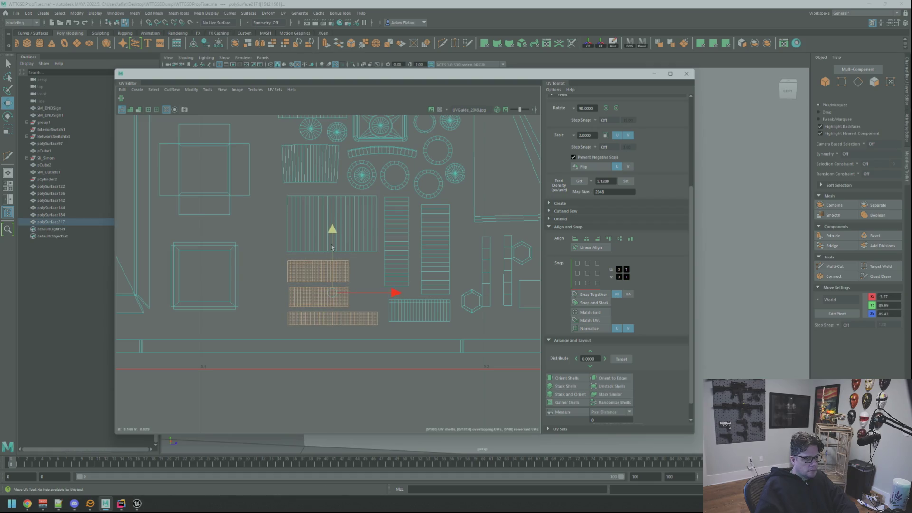
click(421, 306)
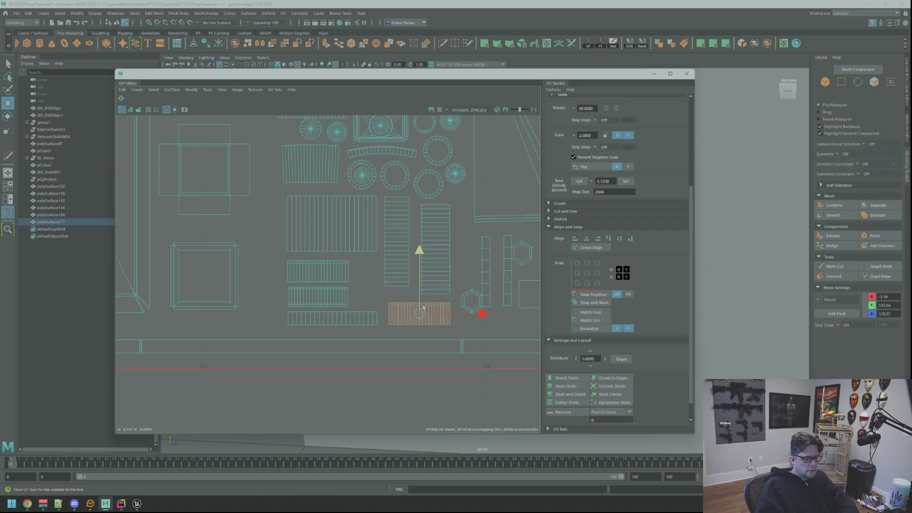
alt+middle_drag(382, 280, 374, 287)
Select the vertical striped shell, then the cross-shaped shell at left
click(398, 268)
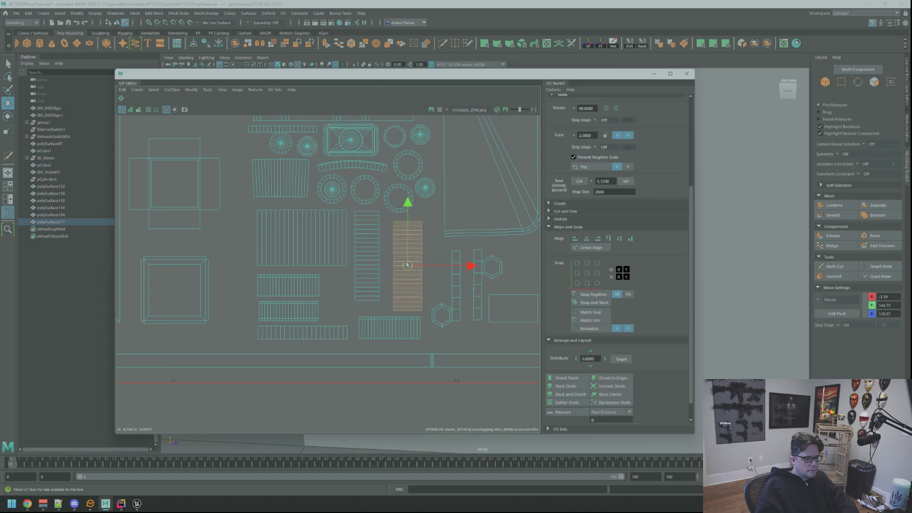
click(426, 257)
click(358, 257)
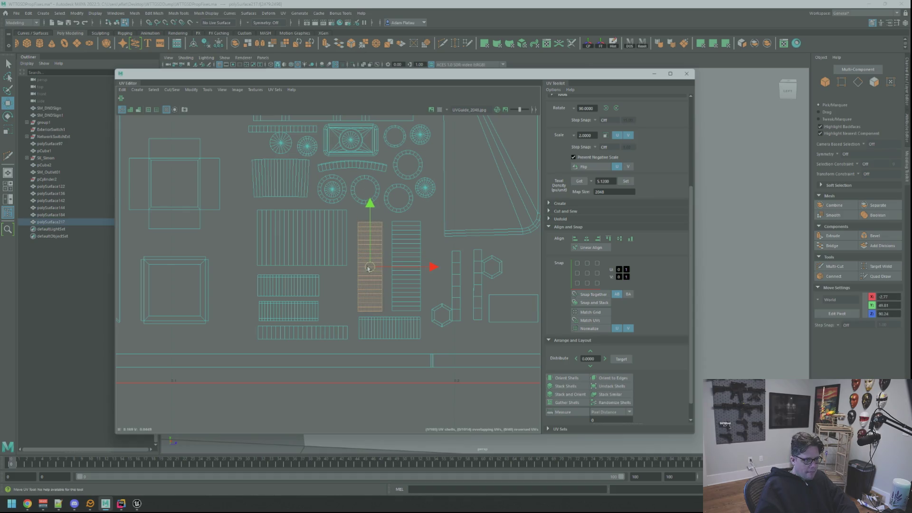
click(202, 232)
scroll(359, 238, down, 3)
scroll(358, 247, up, 2)
scroll(329, 236, up, 2)
Slide three striped shells left and check the striped shell beside the round shells
drag(403, 352, 408, 327)
drag(413, 276, 395, 276)
alt+middle_drag(438, 230, 438, 261)
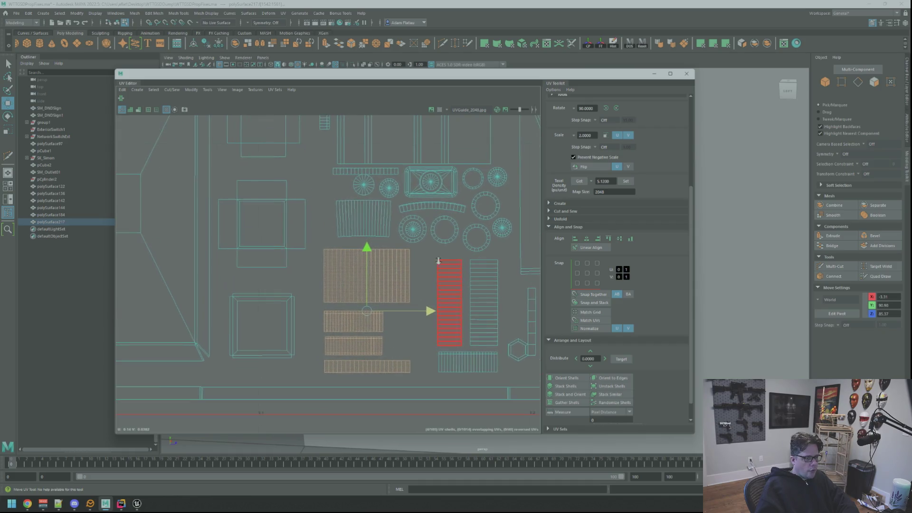
click(366, 222)
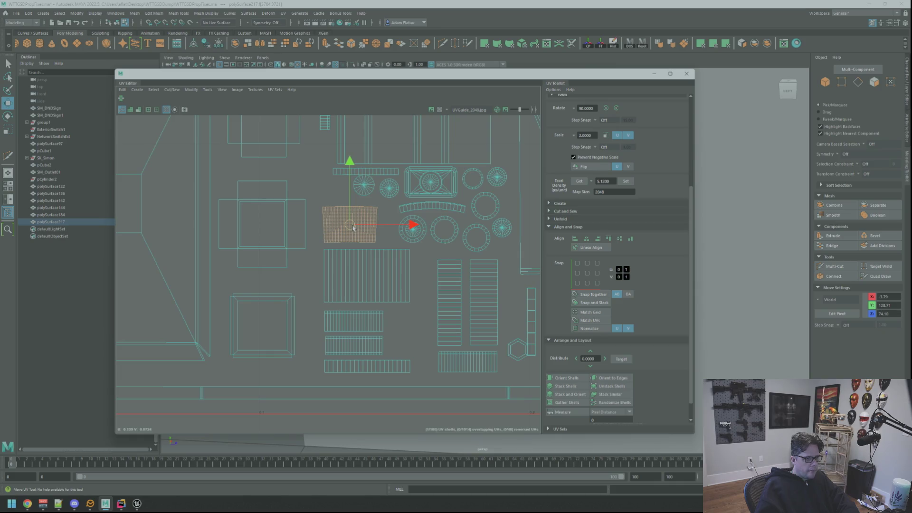
click(426, 323)
scroll(426, 324, down, 10)
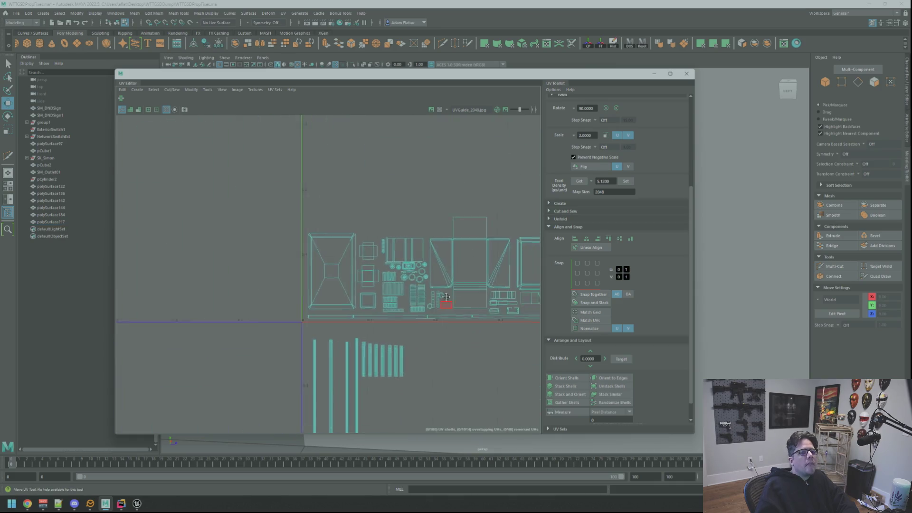
Inspect the large rectangular shell, then bring the cross shell into view
scroll(417, 271, down, 3)
scroll(421, 281, up, 6)
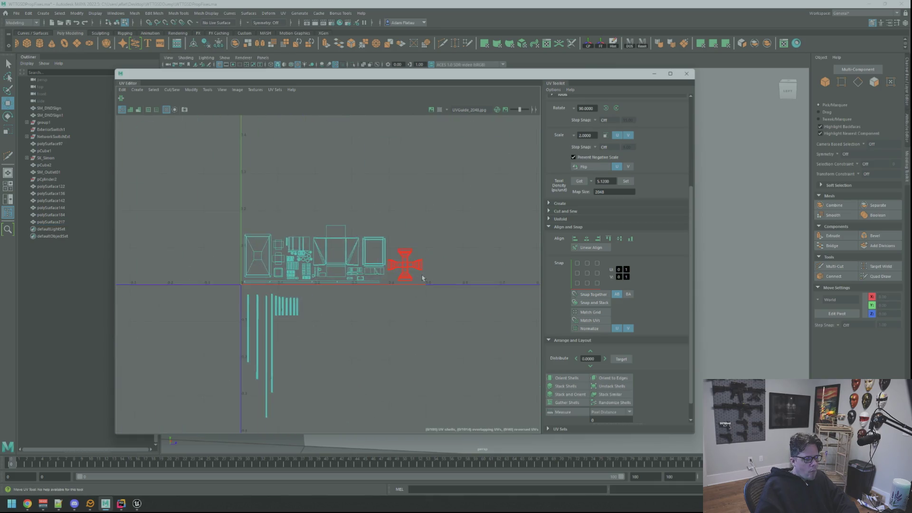
scroll(373, 227, up, 5)
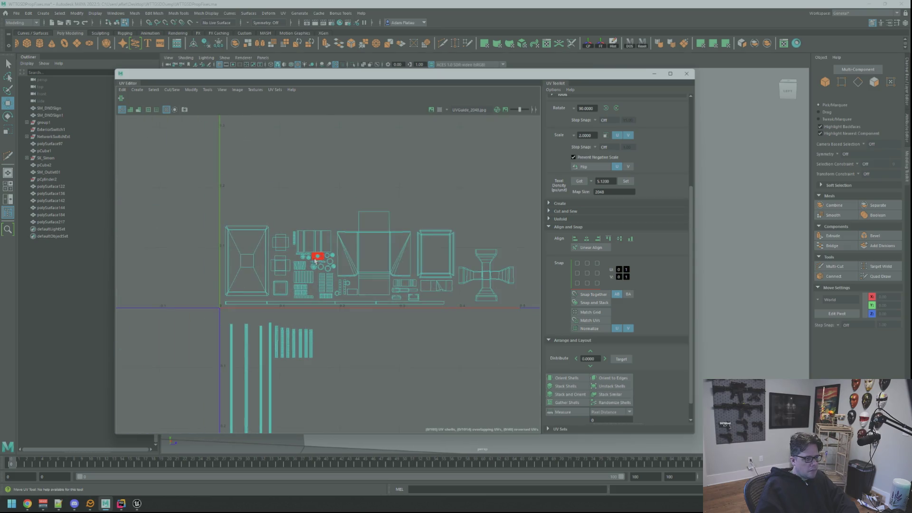
click(292, 235)
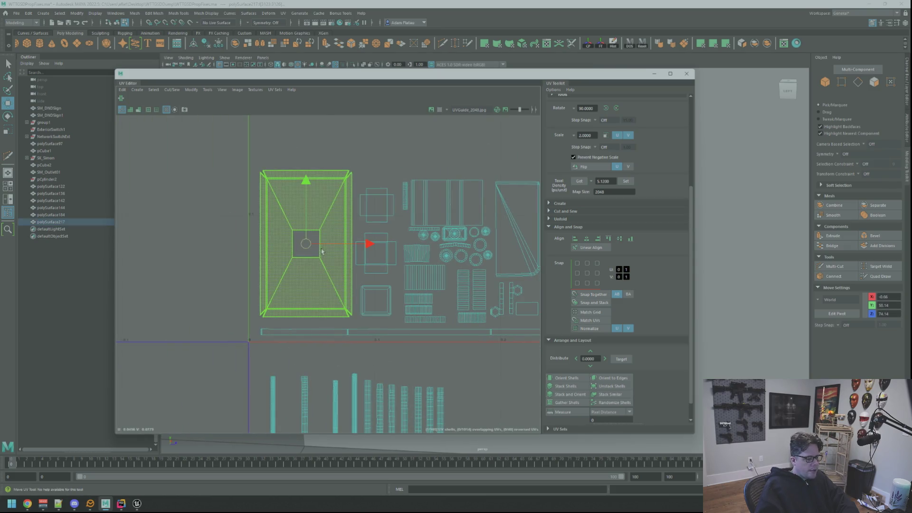
click(386, 150)
scroll(385, 150, down, 5)
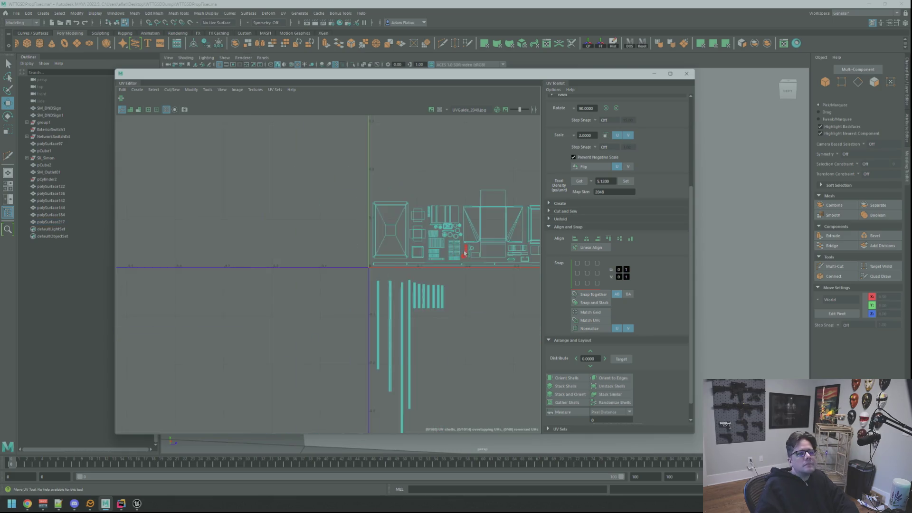
scroll(428, 271, up, 1)
scroll(429, 266, up, 2)
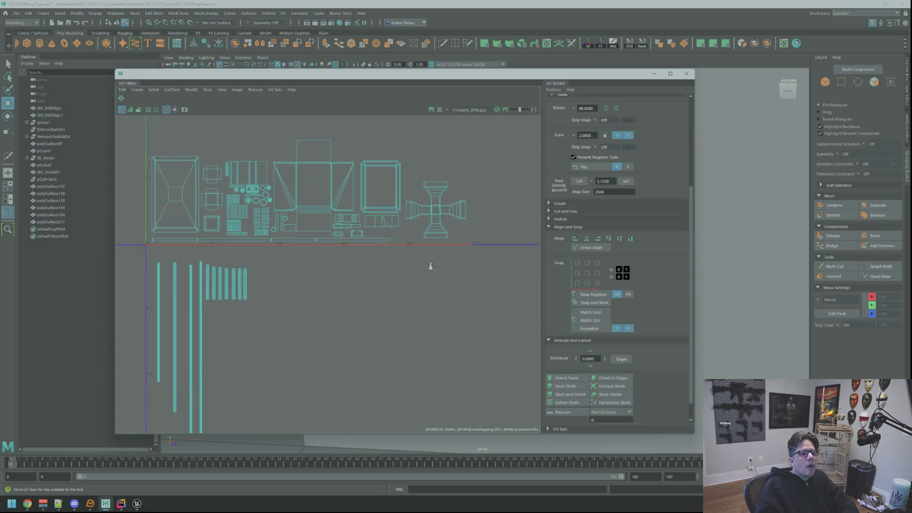
scroll(426, 281, down, 1)
scroll(460, 301, up, 2)
alt+middle_drag(413, 286, 449, 293)
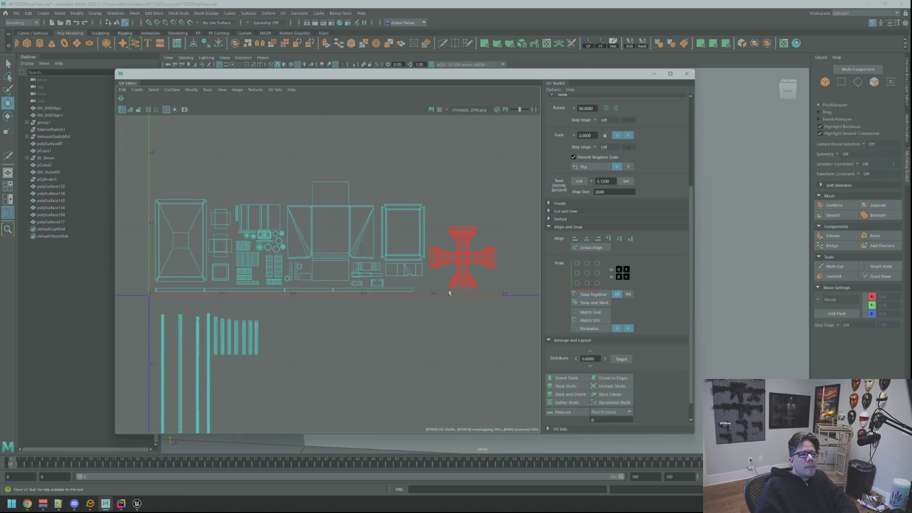
scroll(362, 313, down, 4)
scroll(416, 303, up, 4)
scroll(390, 288, up, 3)
Move the cross-shaped shell up-left, then slide it right along U beside the others
right_drag(395, 260, 395, 260)
click(407, 280)
drag(407, 281, 324, 241)
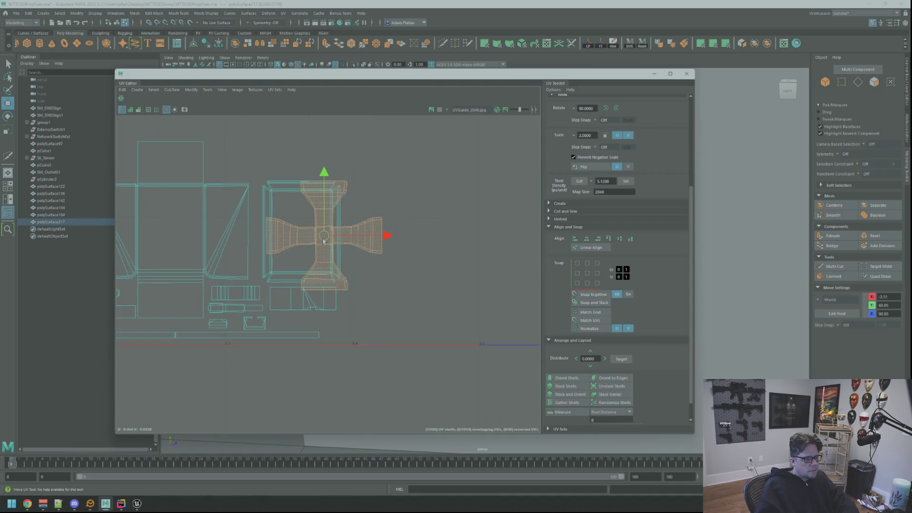
drag(380, 241, 469, 241)
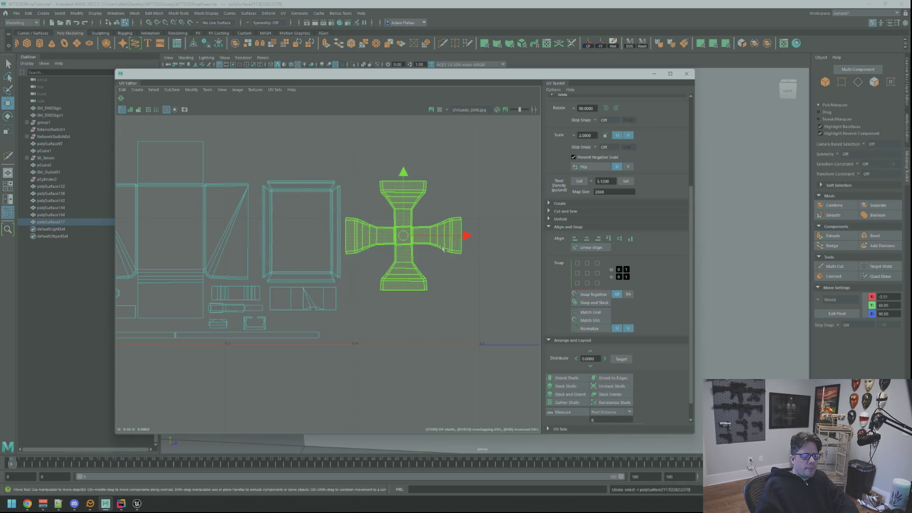
scroll(366, 214, up, 2)
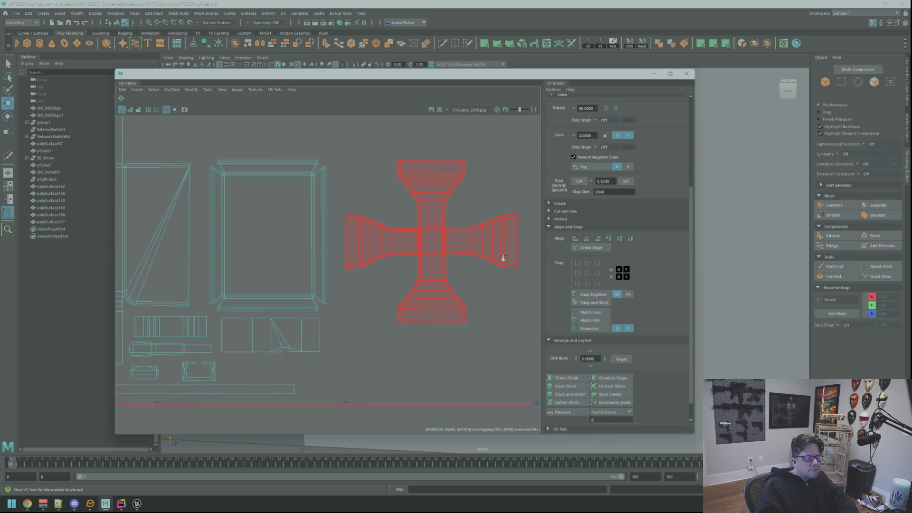
scroll(386, 249, down, 5)
scroll(428, 300, down, 4)
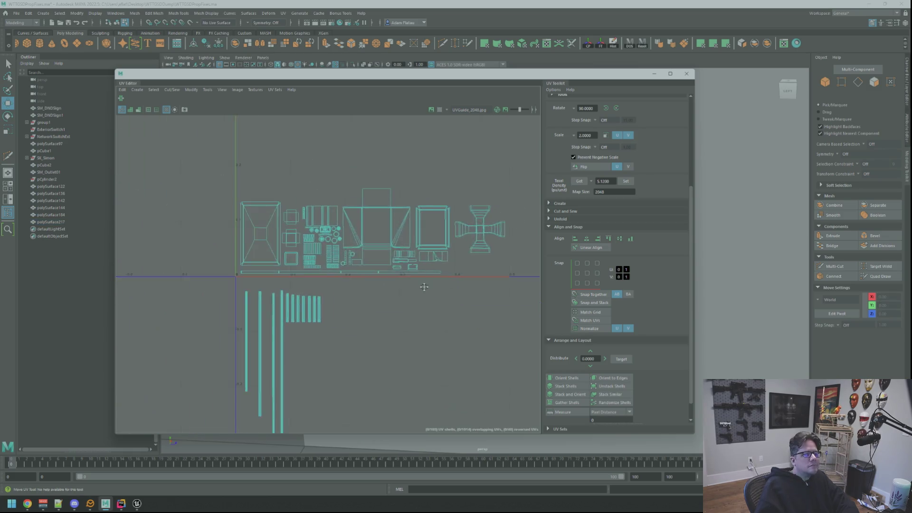
scroll(368, 280, up, 1)
scroll(368, 281, up, 2)
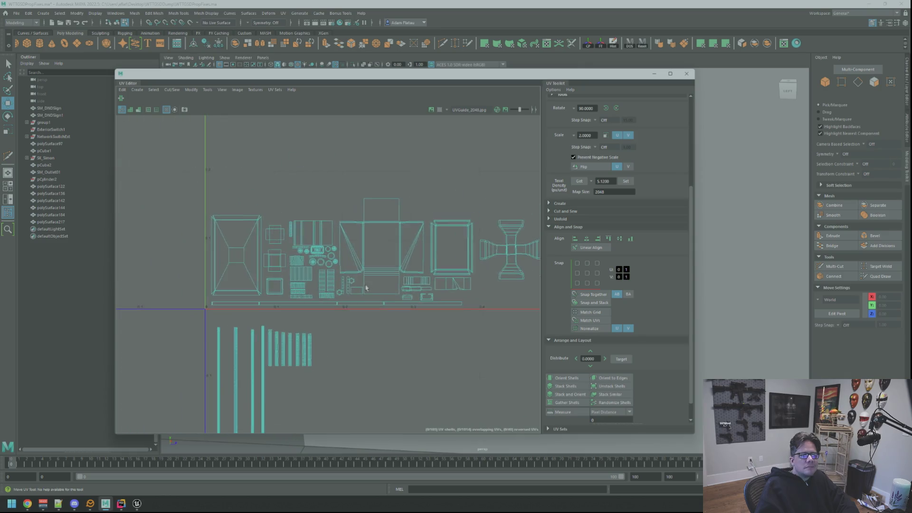
scroll(442, 273, up, 3)
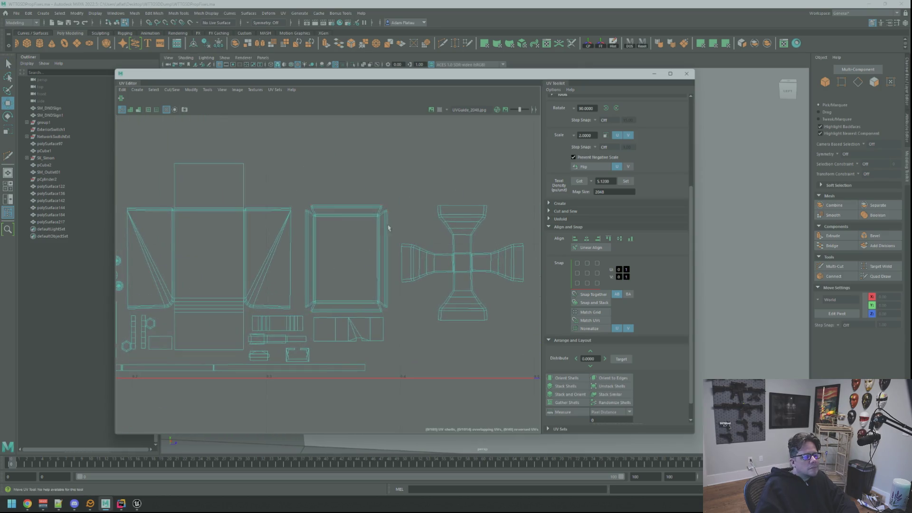
alt+middle_drag(401, 222, 342, 256)
scroll(343, 256, down, 5)
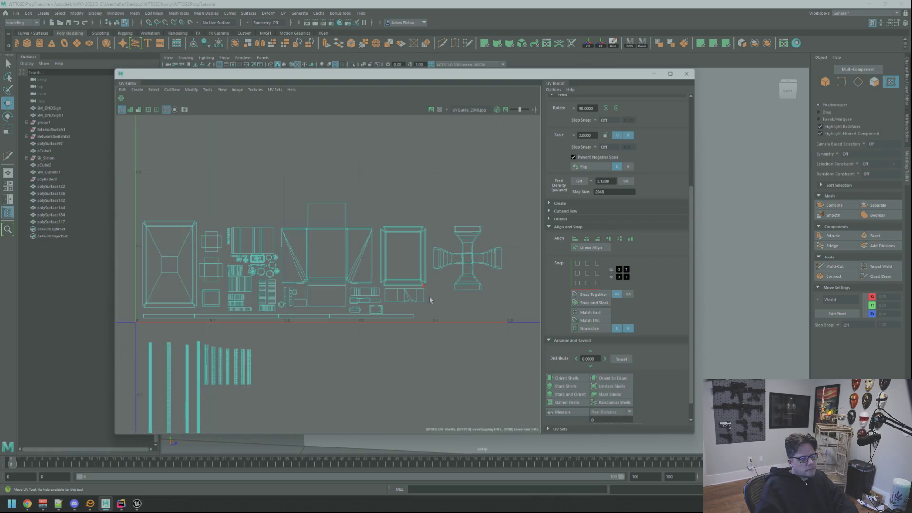
Close the UV Editor, unhide the scene objects and return to object selection mode
click(687, 74)
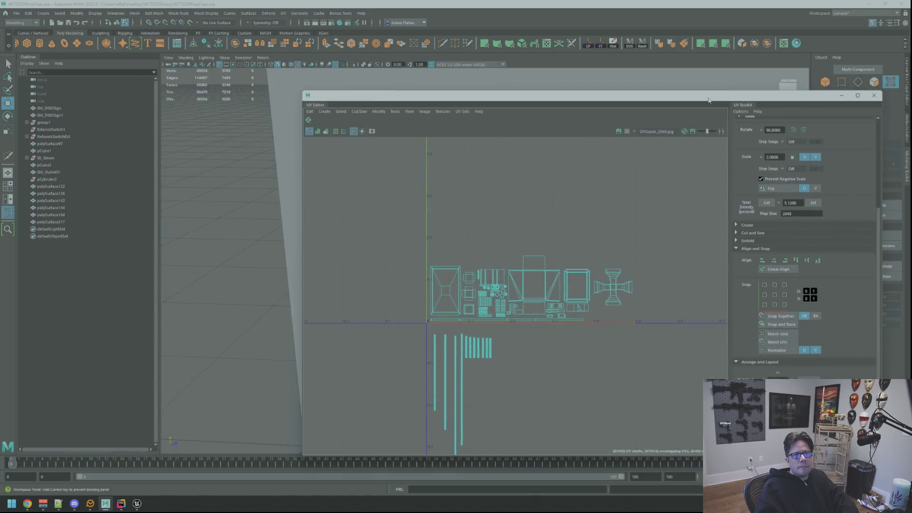
key(ctrl+1)
mouse_move(595, 220)
alt+mouse_down()
mouse_move(542, 209)
mouse_move(526, 187)
mouse_move(530, 279)
mouse_move(507, 308)
mouse_move(555, 300)
mouse_move(549, 255)
mouse_move(509, 285)
mouse_move(519, 289)
mouse_move(487, 320)
mouse_move(475, 287)
alt+mouse_up()
key(F8)
key(q)
Select the small port pieces plus the cables and open the UV Editor for them
click(475, 287)
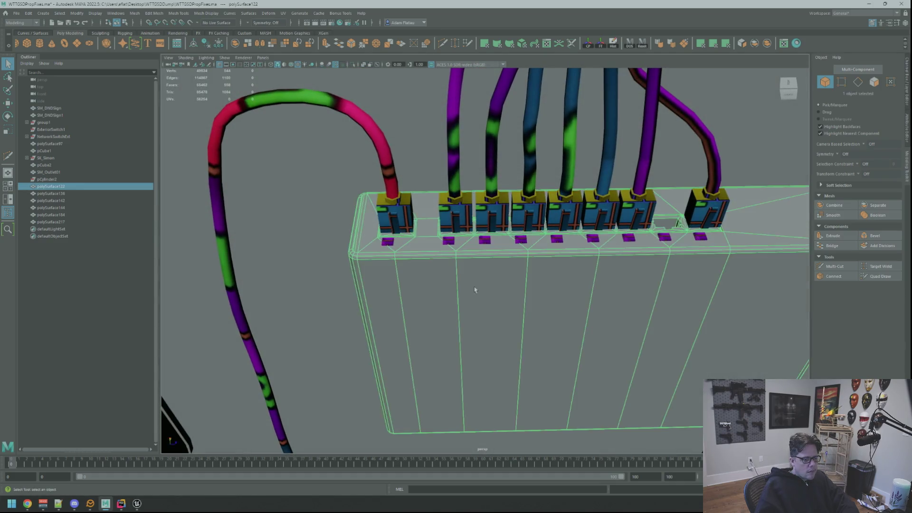
shift+click(449, 243)
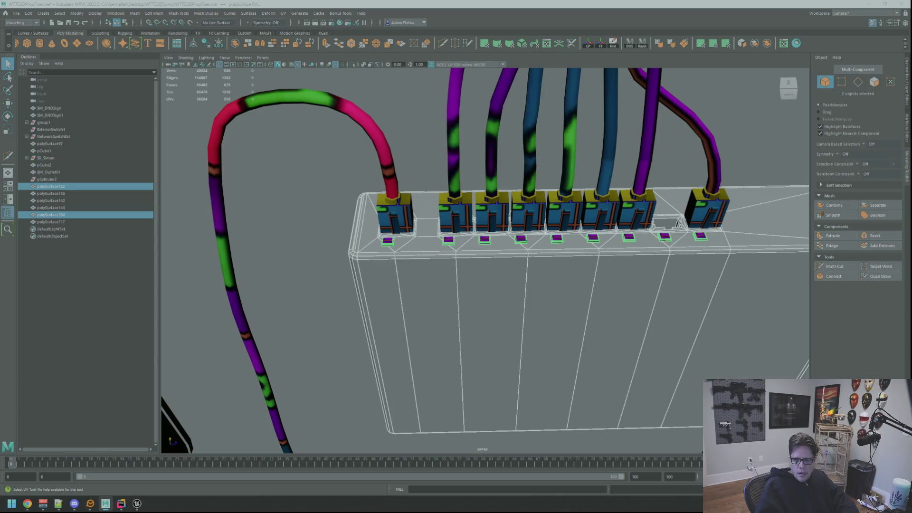
alt+right_drag(500, 209, 475, 202)
alt+drag(475, 202, 529, 247)
mouse_move(530, 247)
alt+right_down()
mouse_move(536, 253)
mouse_move(523, 248)
alt+right_up()
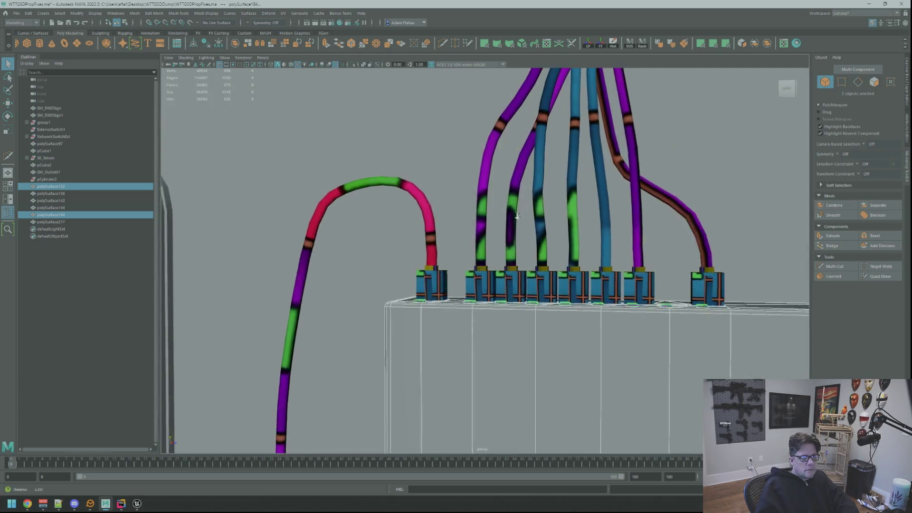
alt+drag(522, 248, 494, 245)
ctrl+click(494, 246)
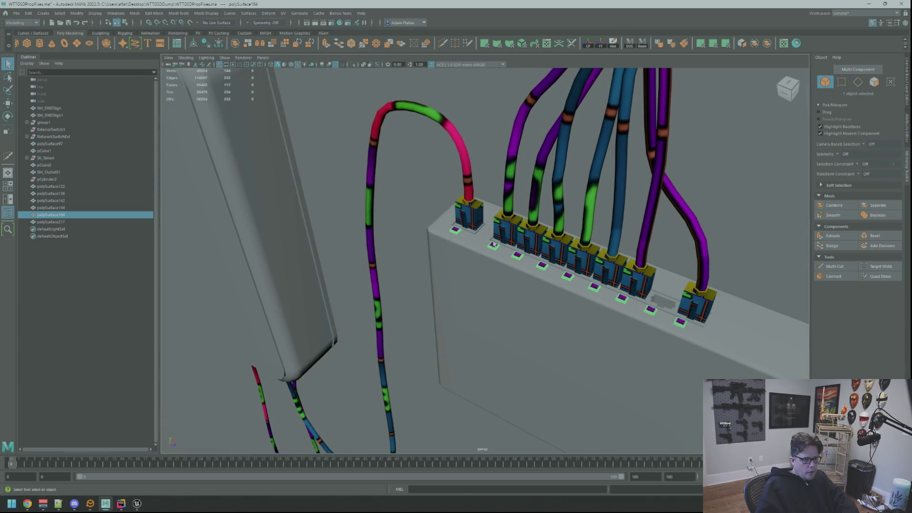
shift+click(503, 223)
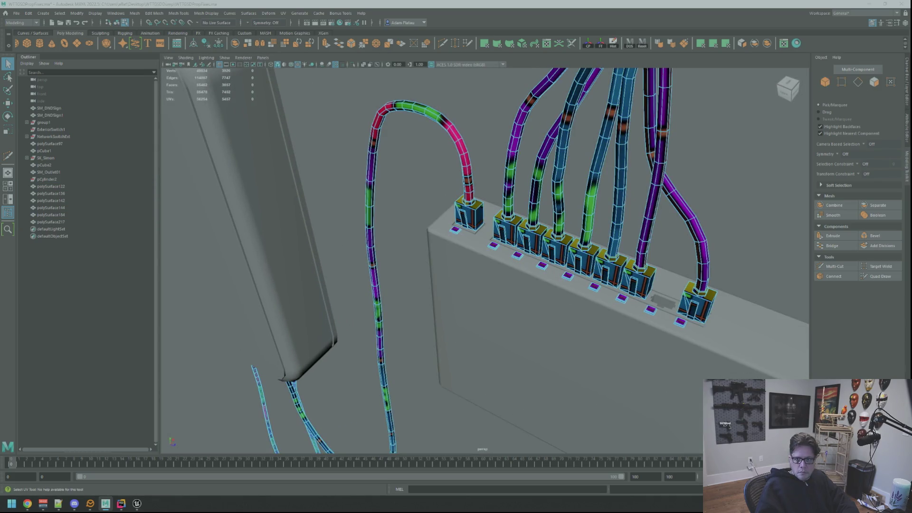
mouse_move(703, 100)
mouse_down()
mouse_move(397, 78)
mouse_move(416, 89)
mouse_up()
scroll(527, 201, up, 3)
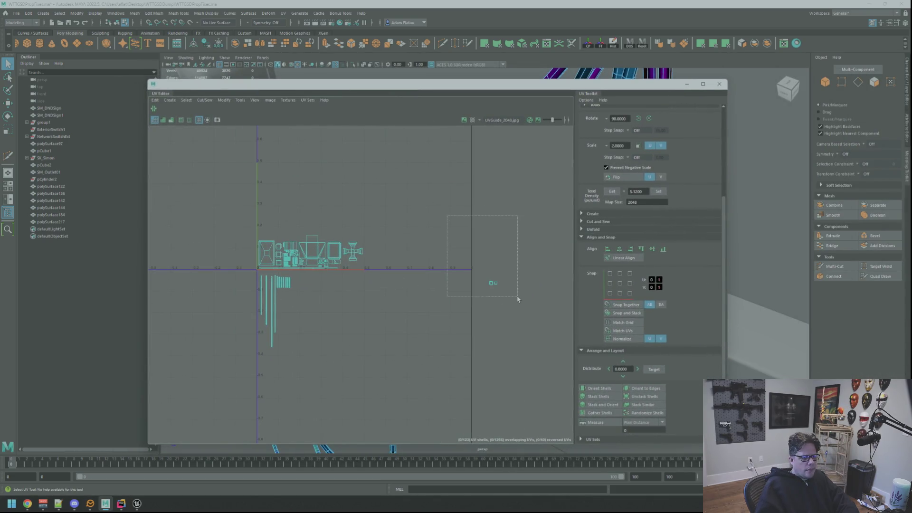
Frame the UV layout and move the small square shell up and to the left
key(f)
scroll(363, 239, down, 5)
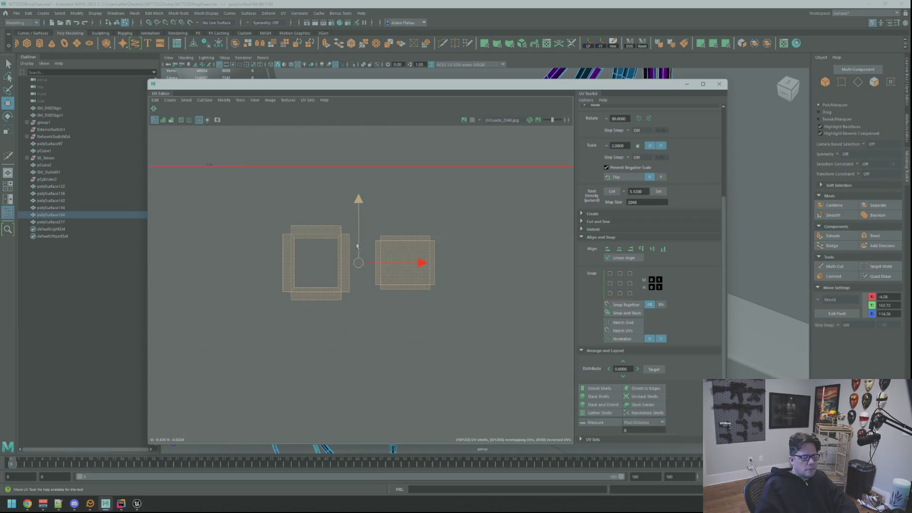
scroll(363, 239, up, 4)
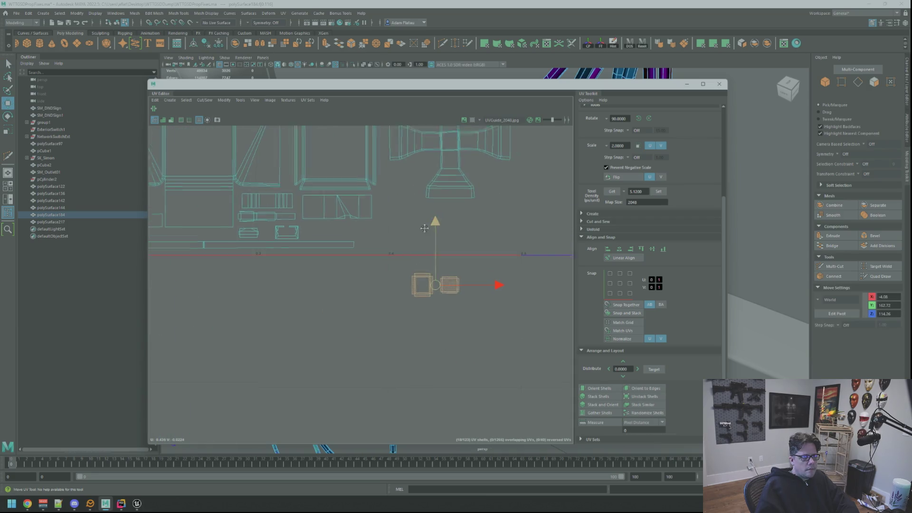
mouse_move(426, 266)
alt+middle_down()
mouse_move(553, 270)
mouse_move(516, 210)
alt+middle_up()
click(455, 325)
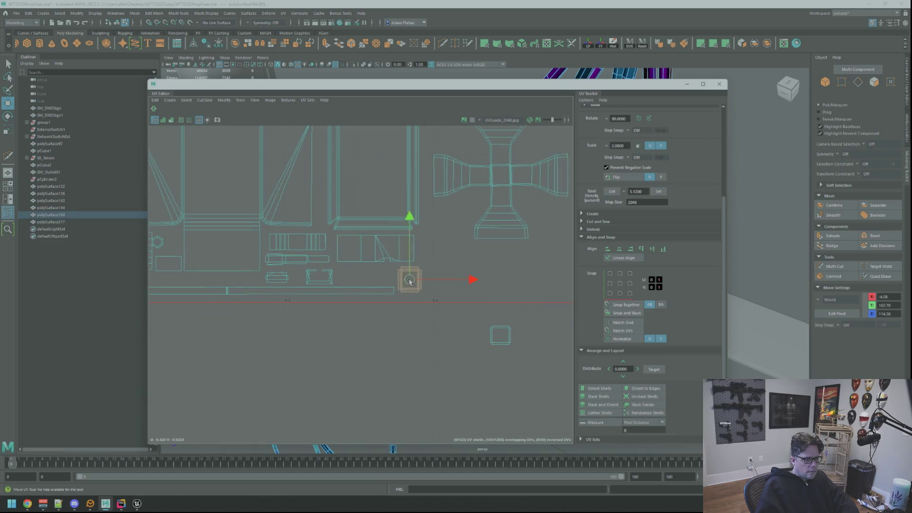
click(497, 332)
drag(497, 332, 487, 327)
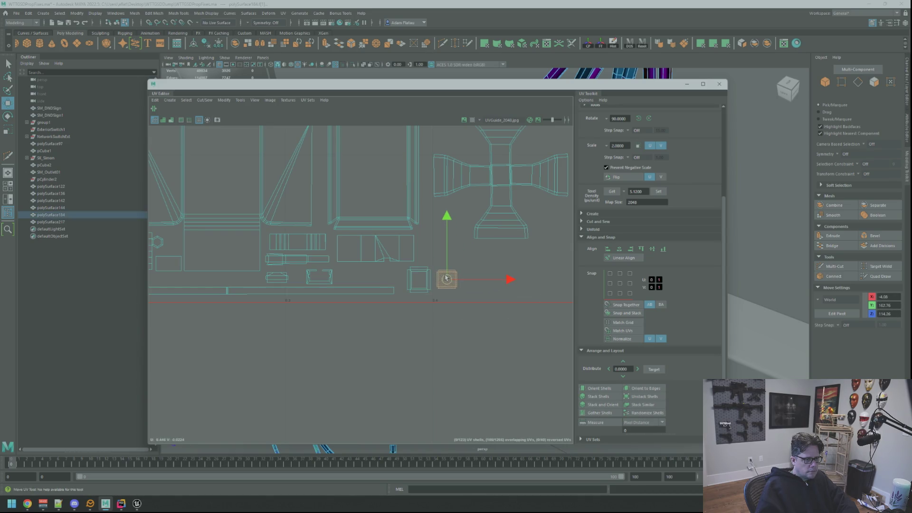
click(478, 260)
scroll(477, 260, down, 3)
scroll(475, 280, up, 6)
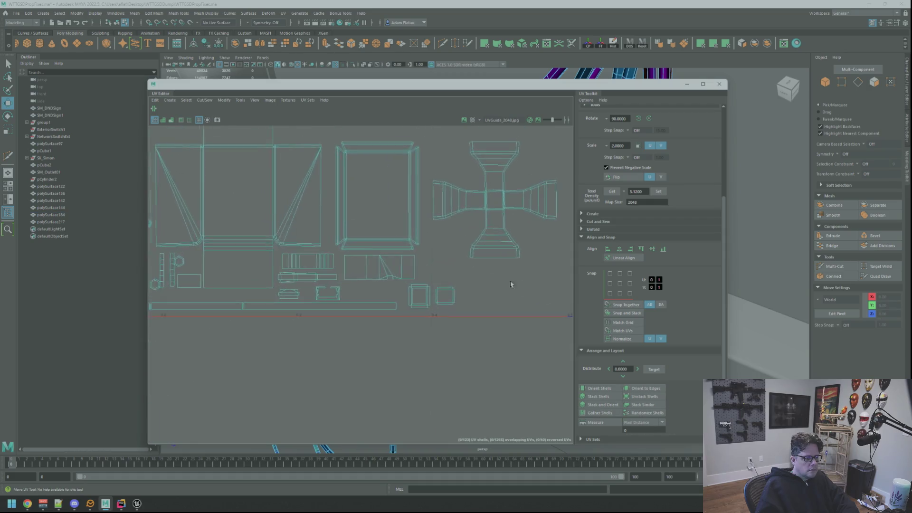
Nudge the small square shell's UVs slightly left, then reselect it as a whole shell
click(383, 329)
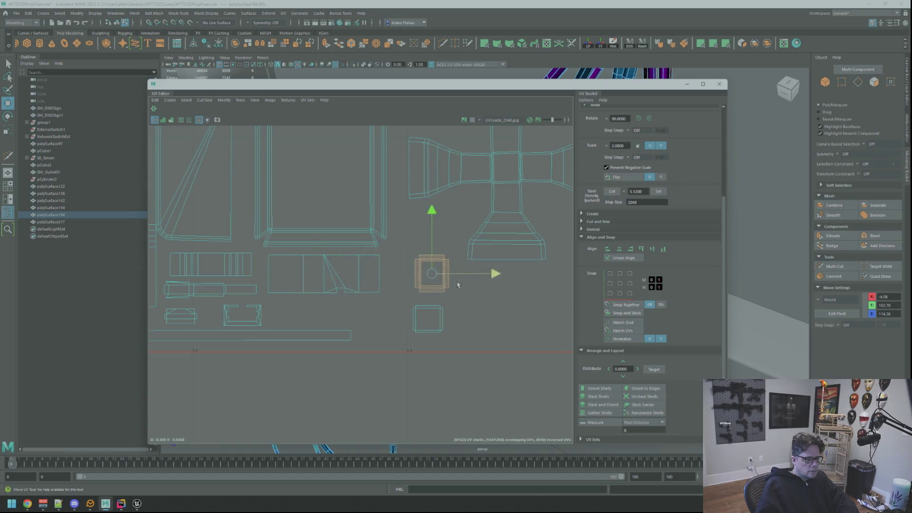
right_drag(459, 291, 490, 308)
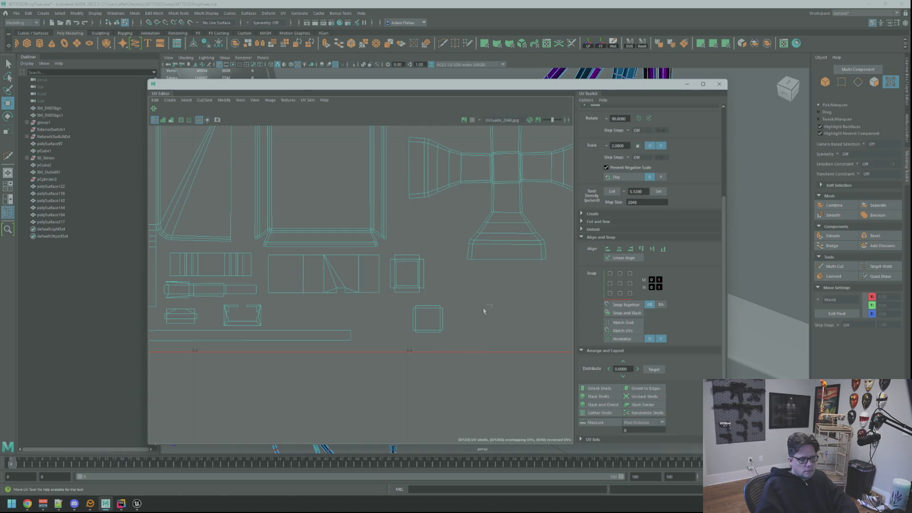
scroll(412, 275, up, 10)
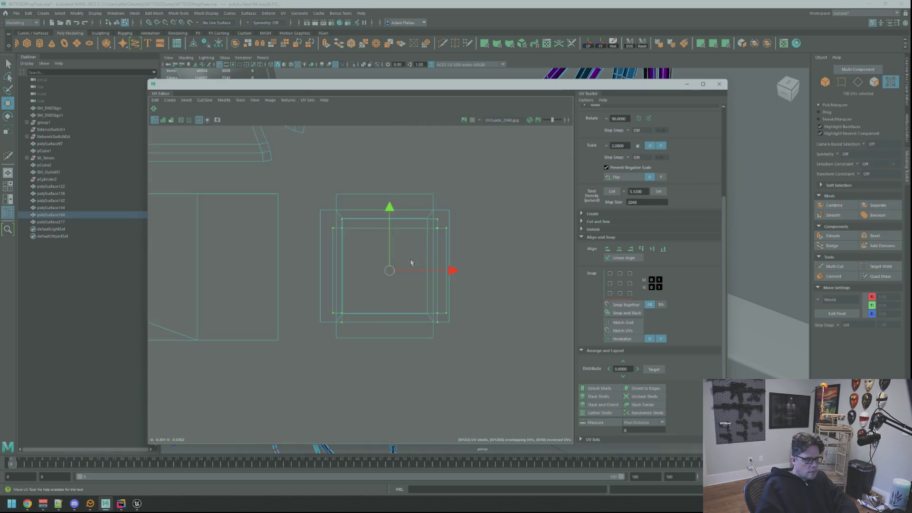
scroll(428, 291, down, 2)
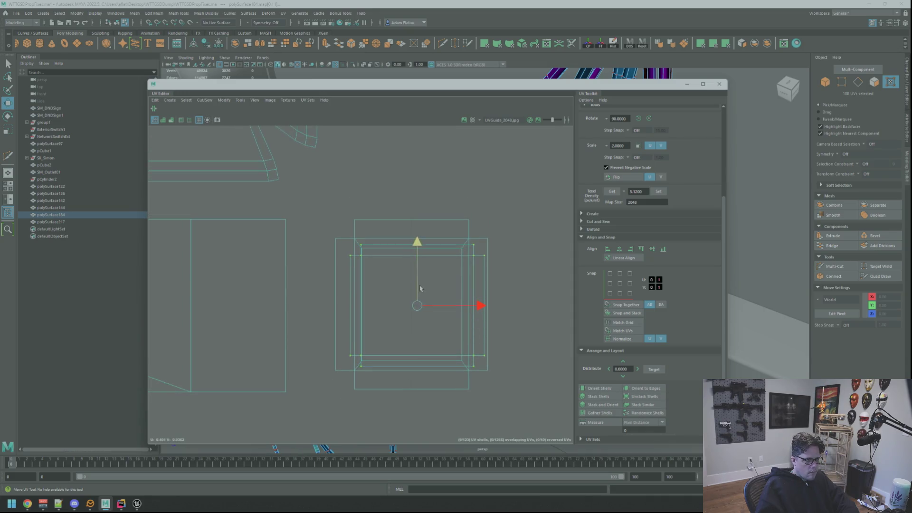
drag(477, 308, 469, 309)
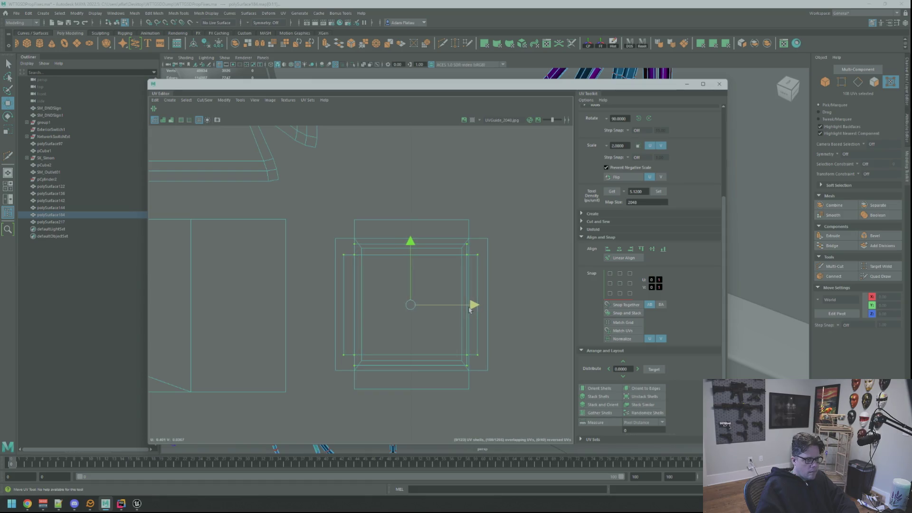
scroll(471, 310, down, 5)
mouse_move(447, 312)
alt+middle_down()
mouse_move(427, 238)
mouse_move(472, 283)
alt+middle_up()
scroll(406, 191, up, 2)
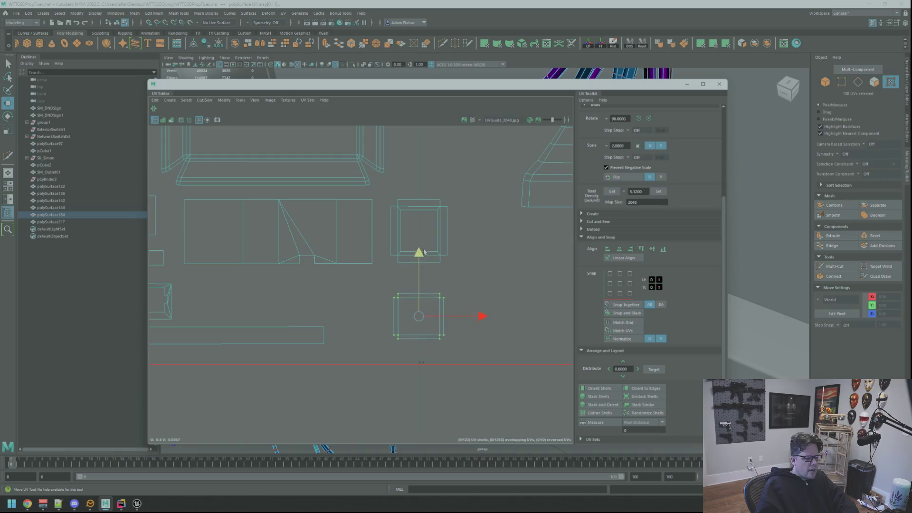
click(479, 250)
scroll(465, 269, down, 4)
scroll(464, 241, up, 4)
alt+middle_drag(446, 266, 477, 262)
right_click(477, 262)
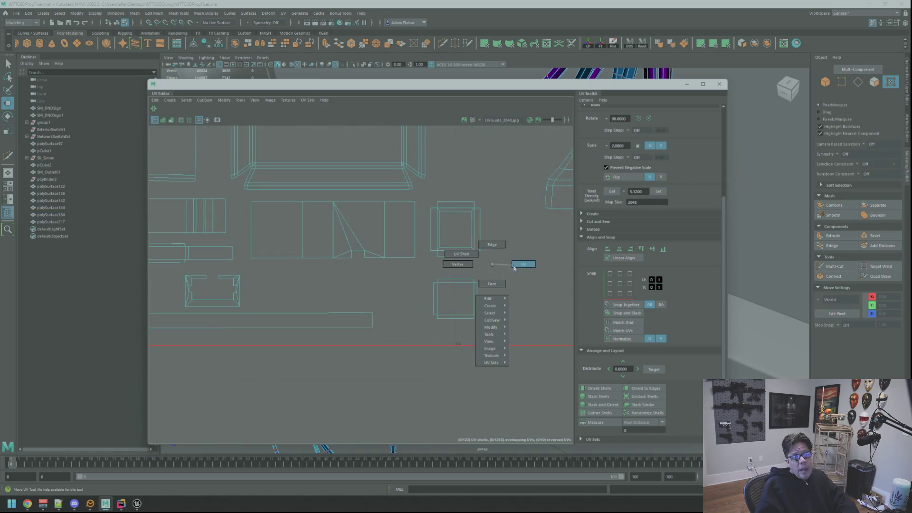
drag(398, 324, 401, 323)
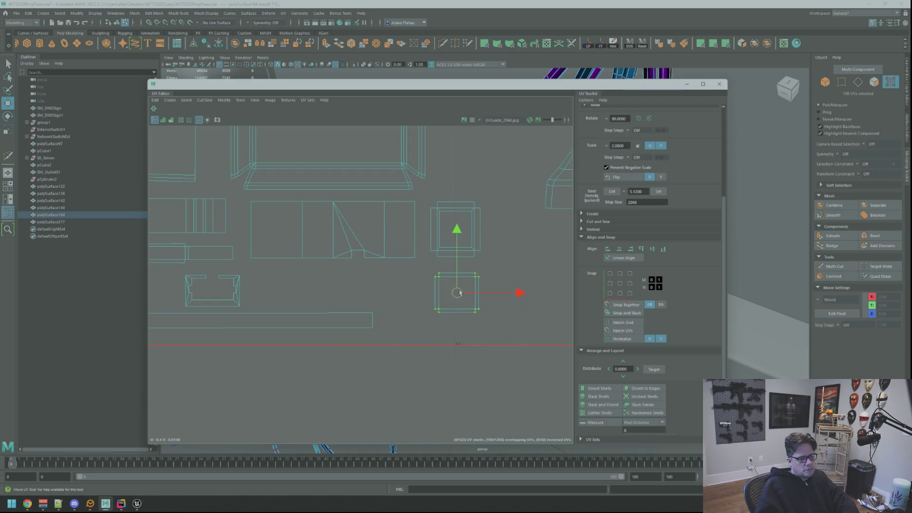
Shift the cross-shaped shell slightly left and drag the UV Editor out of the 3D view
scroll(424, 337, down, 3)
scroll(488, 250, down, 2)
scroll(399, 271, down, 1)
scroll(510, 265, up, 2)
scroll(503, 262, up, 5)
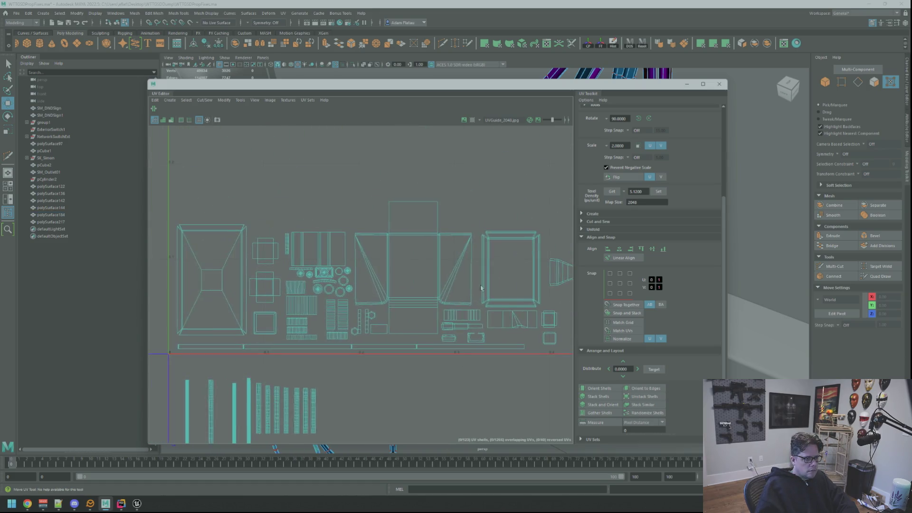
alt+middle_drag(499, 261, 408, 254)
right_click(408, 255)
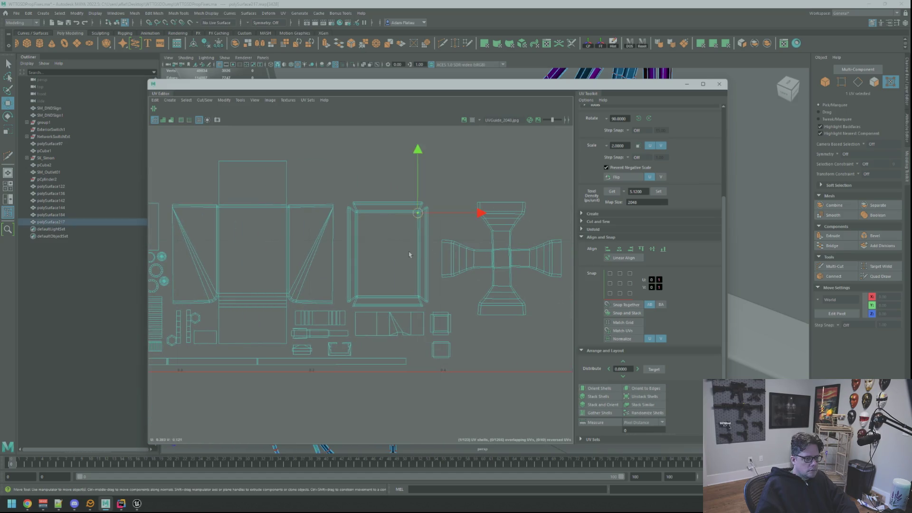
drag(410, 256, 406, 258)
scroll(333, 228, down, 5)
scroll(468, 259, up, 4)
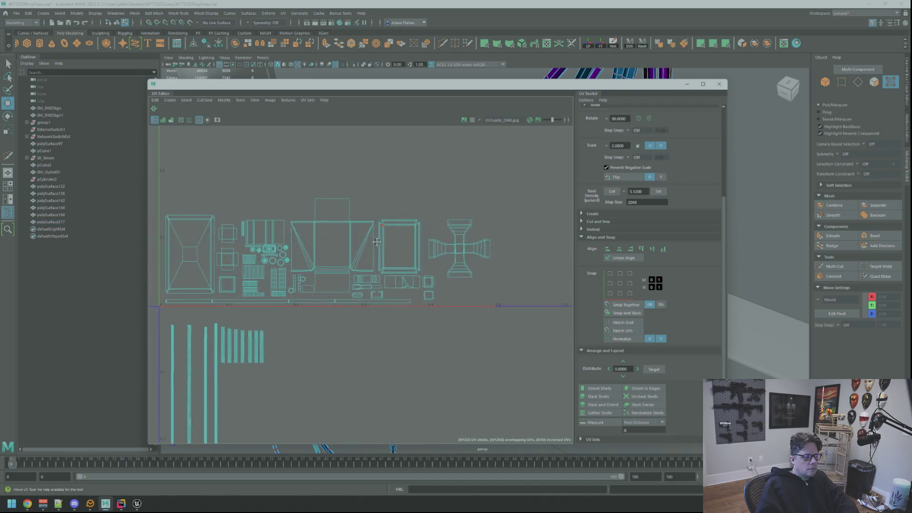
scroll(468, 259, up, 2)
right_drag(447, 256, 437, 259)
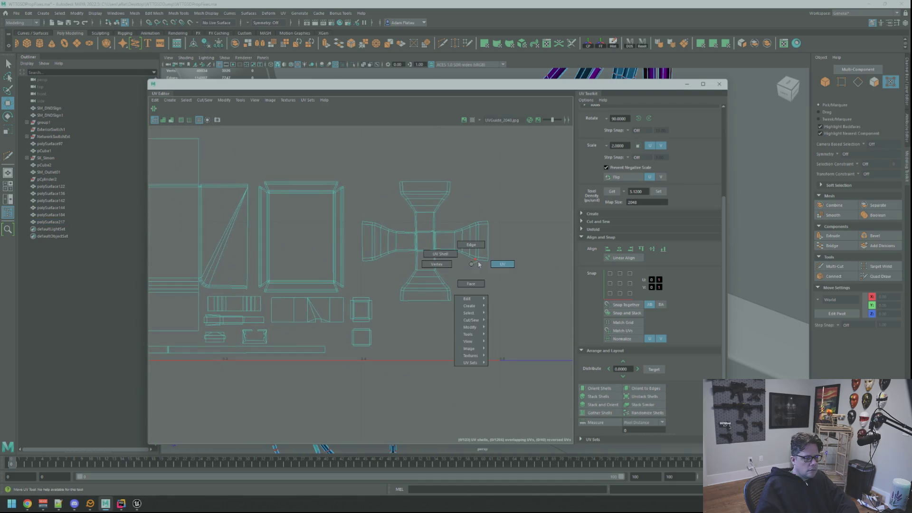
scroll(440, 258, down, 5)
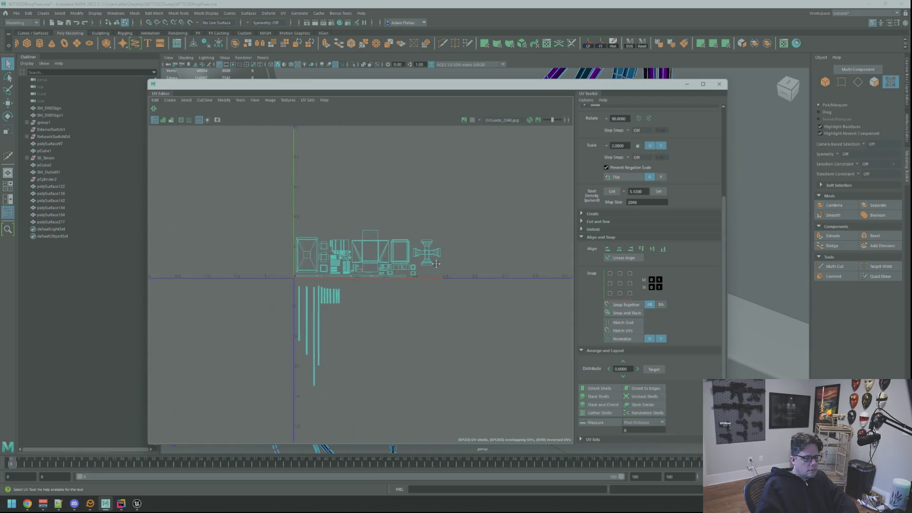
drag(401, 101, 911, 123)
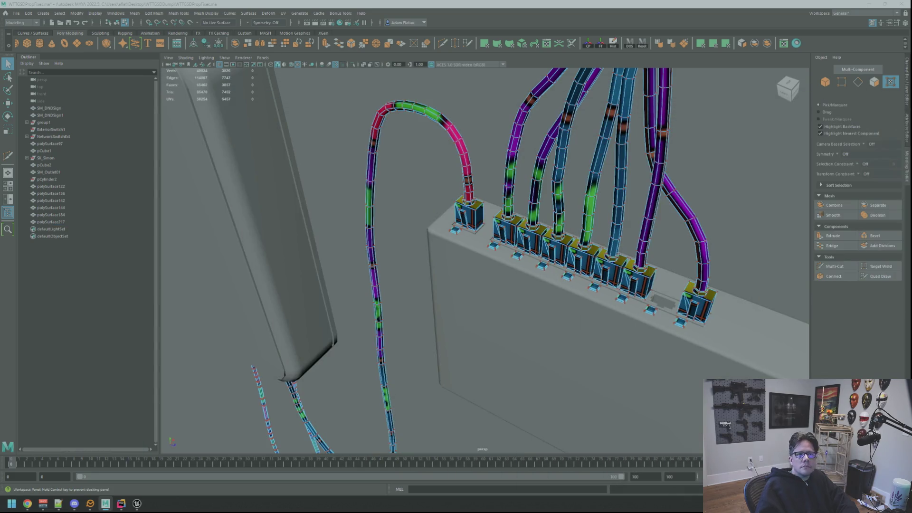
Select the plug connectors and cable mesh and convert the selection to their UVs
alt+drag(773, 189, 665, 209)
scroll(598, 224, up, 3)
right_drag(757, 192, 774, 186)
click(479, 263)
shift+click(476, 245)
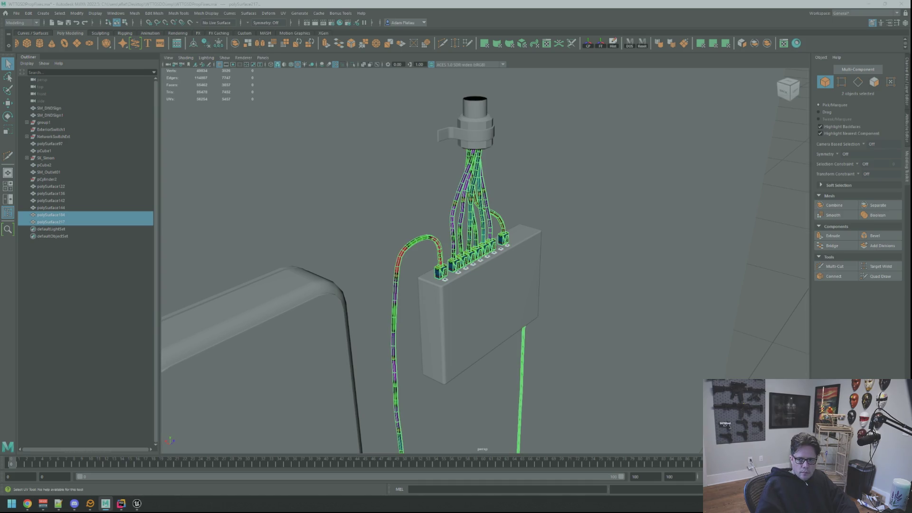
key(F8)
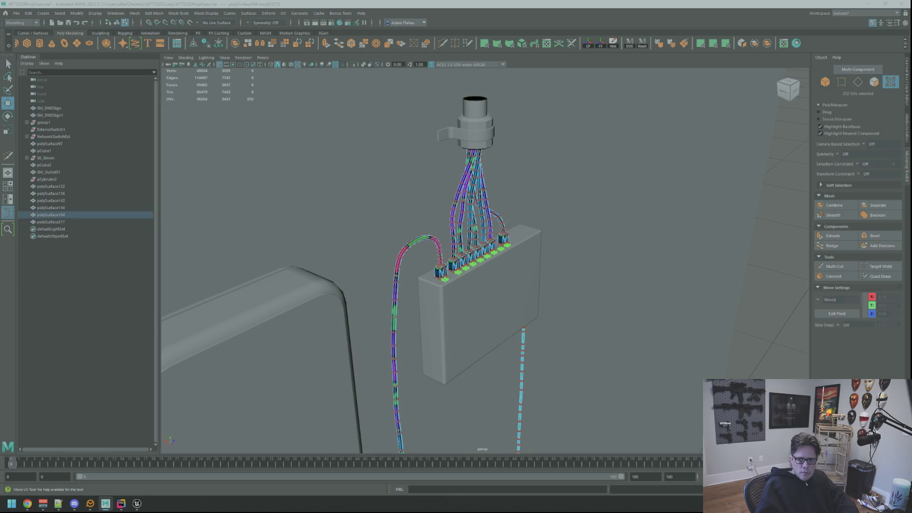
key(ctrl+F12)
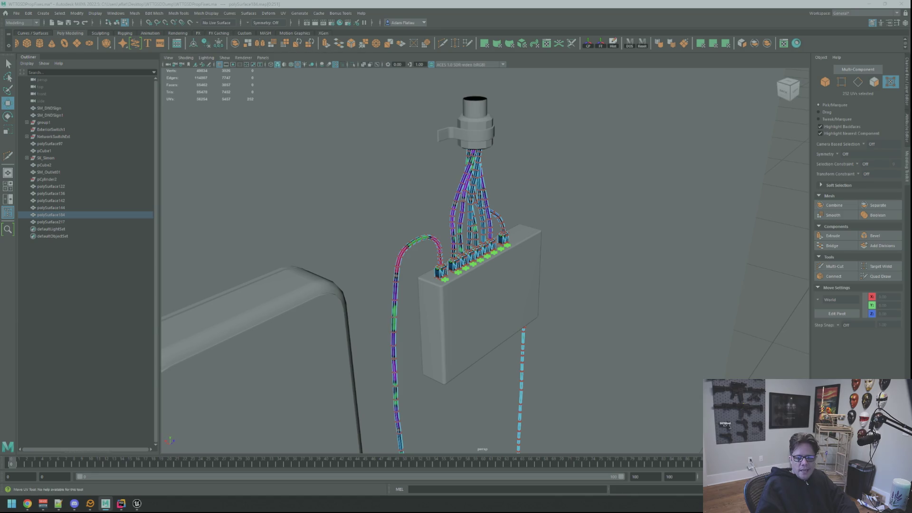
key(ctrl+F12)
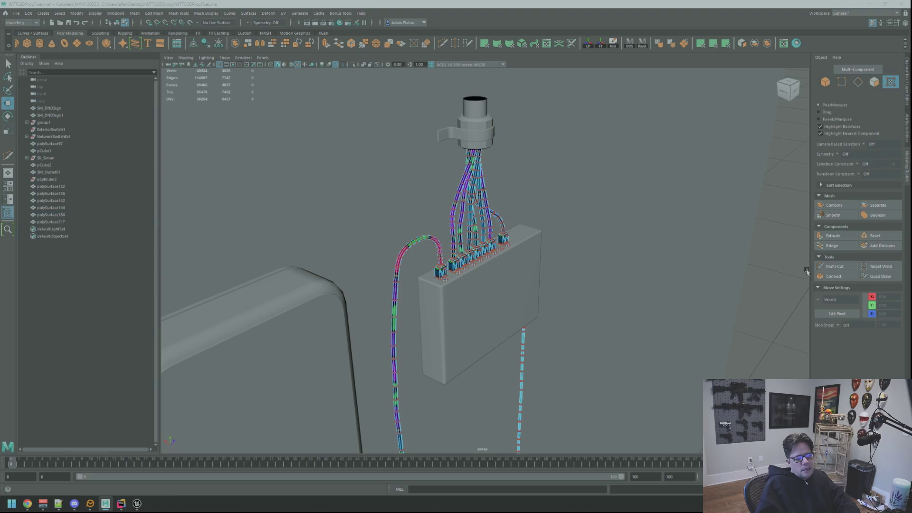
Return to object selection and frame the view on the switch box
alt+drag(807, 272, 600, 245)
right_drag(631, 228, 631, 209)
mouse_move(641, 234)
alt+mouse_down()
mouse_move(520, 247)
mouse_move(557, 230)
mouse_move(529, 272)
alt+mouse_up()
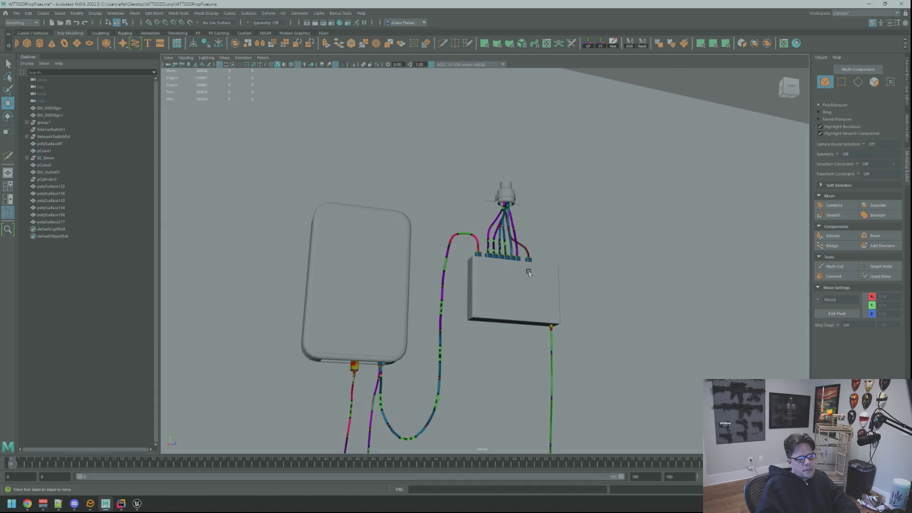
click(529, 272)
key(f)
scroll(529, 272, down, 5)
scroll(588, 279, up, 8)
scroll(588, 279, down, 6)
Select the clamp band around the cable bundle and frame the view on it
mouse_move(588, 280)
alt+mouse_down()
mouse_move(515, 230)
mouse_move(517, 220)
alt+mouse_up()
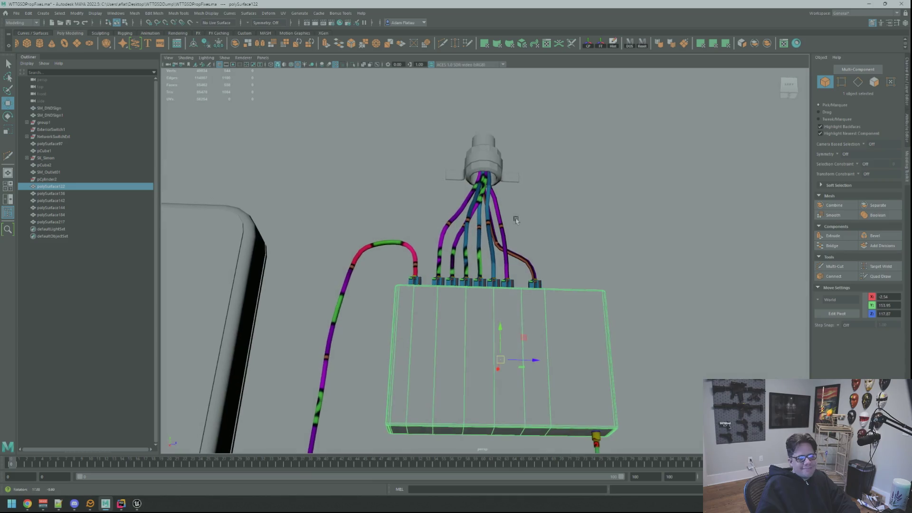
click(485, 164)
key(f)
scroll(548, 247, down, 5)
scroll(549, 247, up, 6)
mouse_move(549, 247)
alt+mouse_down()
mouse_move(531, 253)
mouse_move(617, 323)
mouse_move(495, 198)
alt+mouse_up()
scroll(546, 247, down, 5)
scroll(541, 260, up, 8)
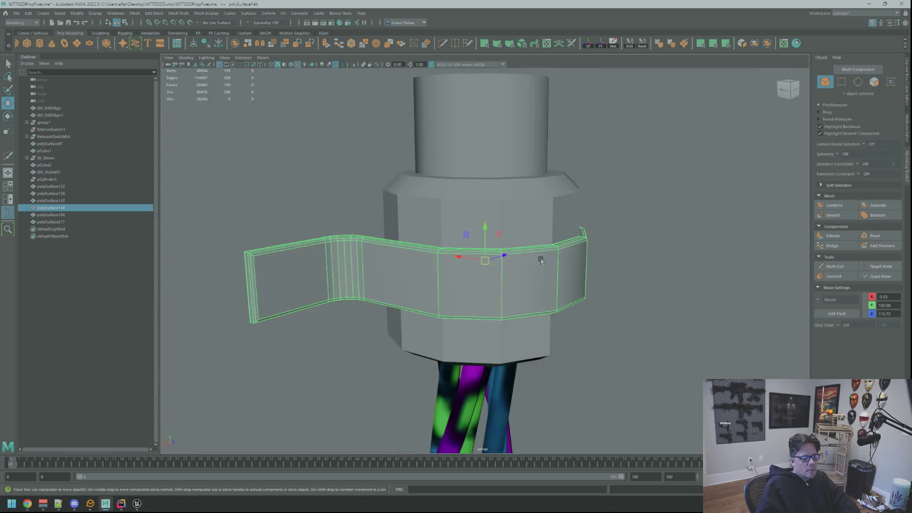
Isolate the clamp band in the viewport and inspect it from several angles
scroll(541, 260, down, 5)
alt+drag(540, 261, 597, 261)
scroll(482, 203, up, 3)
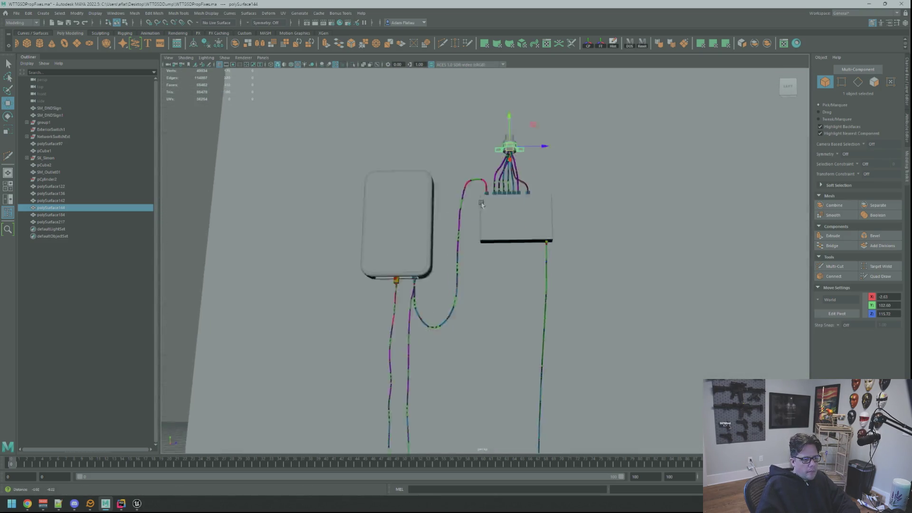
mouse_move(481, 204)
alt+mouse_down()
mouse_move(594, 157)
mouse_move(721, 196)
mouse_move(486, 210)
mouse_move(401, 157)
alt+mouse_up()
scroll(485, 210, up, 5)
scroll(400, 156, up, 5)
click(349, 69)
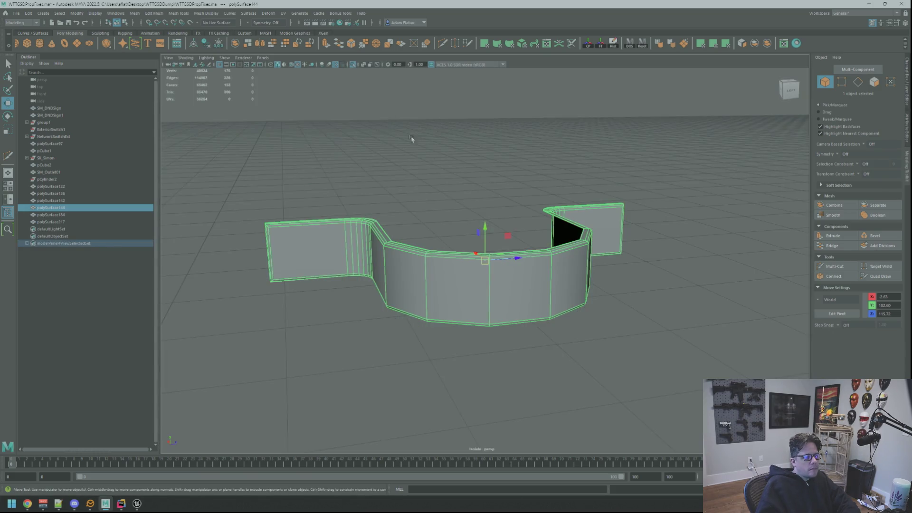
alt+drag(428, 214, 489, 234)
right_drag(504, 200, 578, 230)
mouse_move(579, 230)
alt+mouse_down()
mouse_move(434, 261)
mouse_move(464, 234)
alt+mouse_up()
right_drag(494, 205, 525, 196)
scroll(501, 208, down, 3)
mouse_move(515, 229)
alt+mouse_down()
mouse_move(484, 248)
mouse_move(543, 258)
mouse_move(493, 248)
alt+mouse_up()
alt+right_drag(492, 248, 476, 250)
alt+drag(476, 250, 503, 245)
alt+right_drag(503, 245, 513, 249)
mouse_move(513, 248)
alt+mouse_down()
mouse_move(542, 235)
mouse_move(513, 243)
alt+mouse_up()
alt+right_drag(513, 243, 492, 249)
Select all of the band's faces and apply a planar UV projection
double_click(492, 248)
key(f)
key(w)
alt+drag(492, 248, 616, 187)
mouse_move(682, 147)
alt+mouse_down()
mouse_move(553, 220)
mouse_move(550, 247)
mouse_move(496, 240)
alt+mouse_up()
click(701, 44)
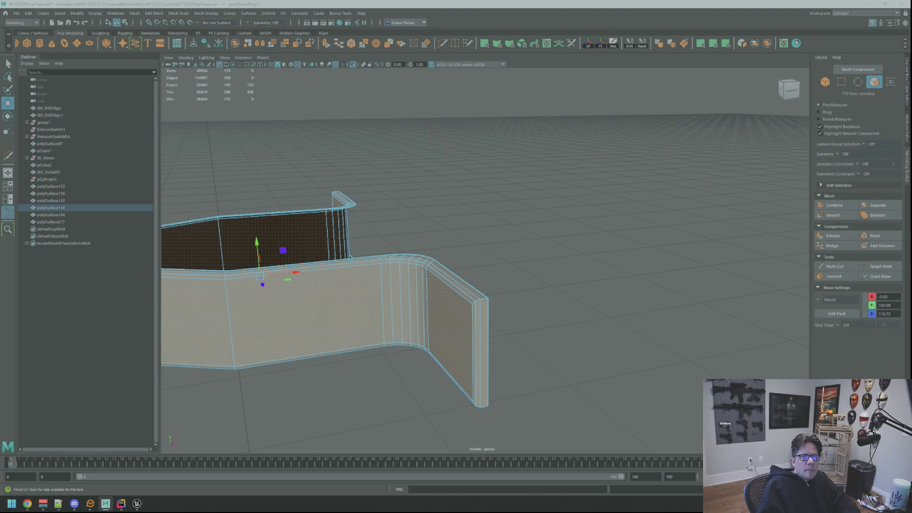
Cut the UVs along the band's end edges and convert the selection to UVs
key(ctrl+F12)
key(q)
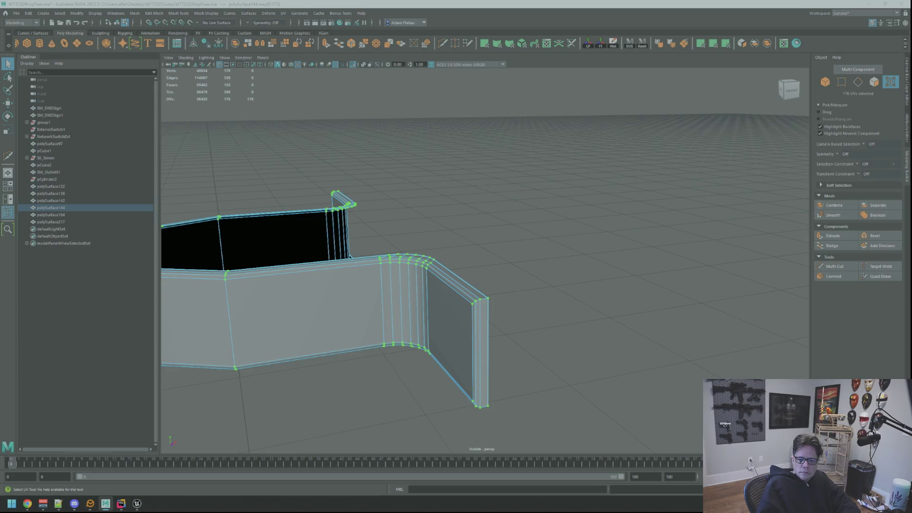
key(F10)
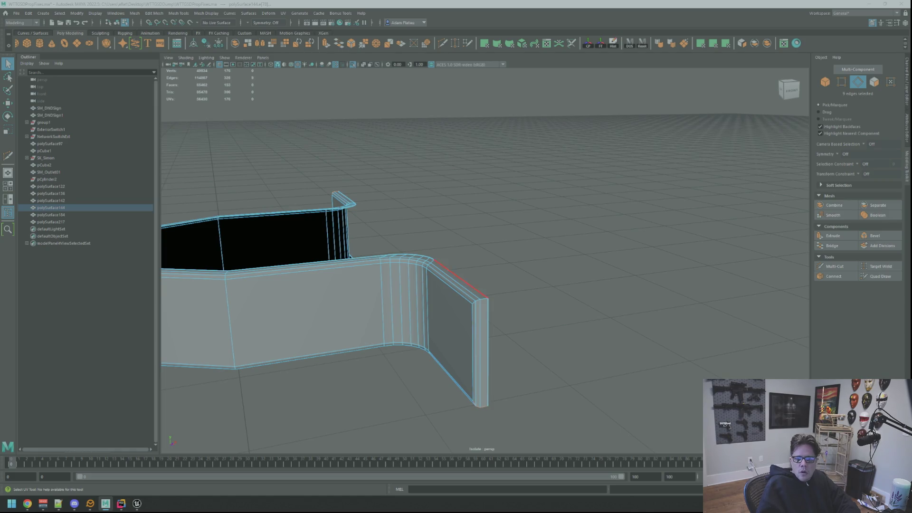
shift+click(483, 352)
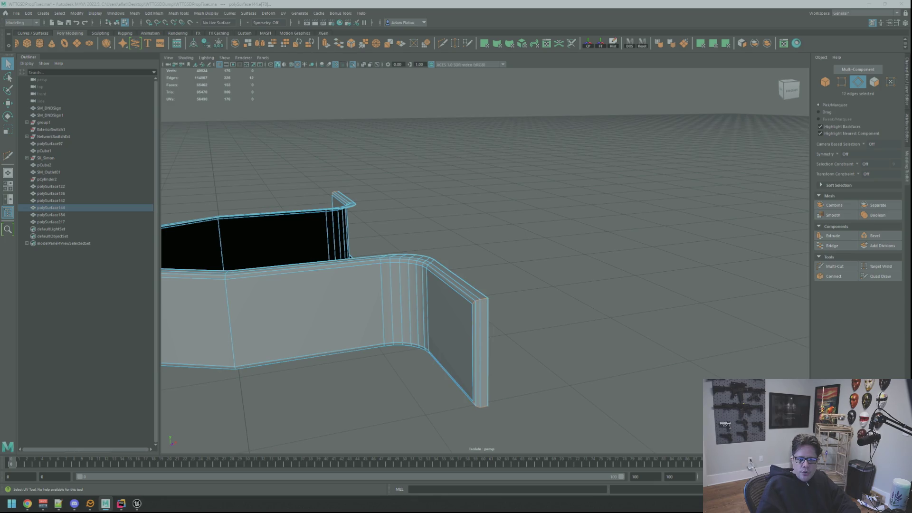
key(ctrl+x)
key(ctrl+F12)
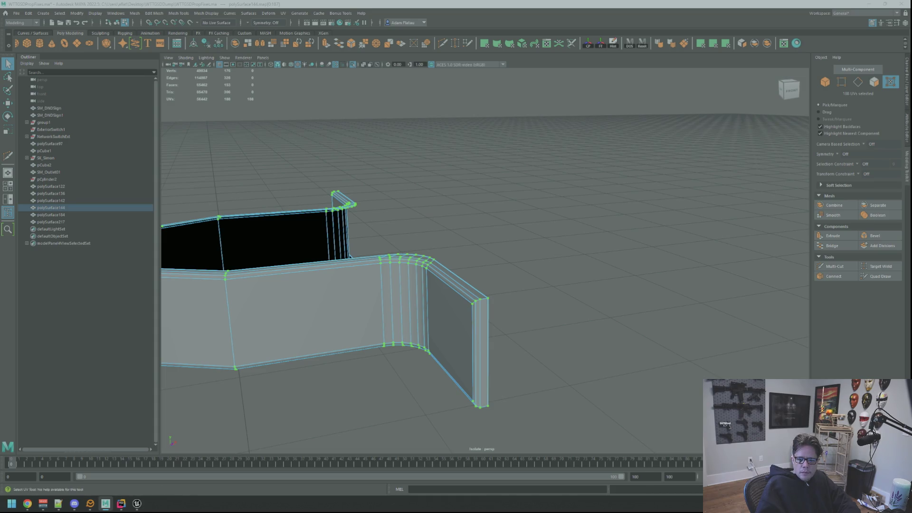
Assign the existing checker material to the whole bent wall mesh polySurface144
mouse_move(427, 259)
alt+mouse_down()
mouse_move(454, 240)
mouse_move(445, 241)
alt+mouse_up()
scroll(445, 241, up, 5)
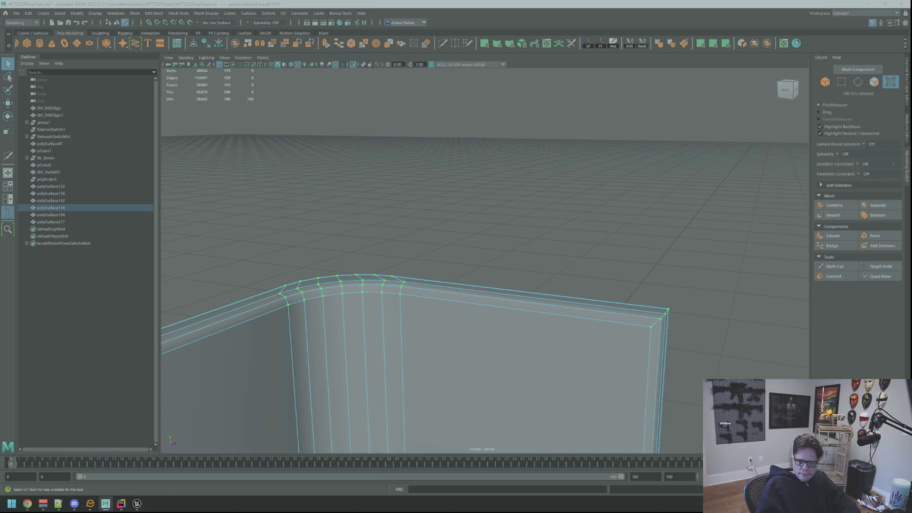
alt+drag(594, 281, 535, 253)
scroll(561, 266, down, 3)
right_drag(535, 253, 570, 244)
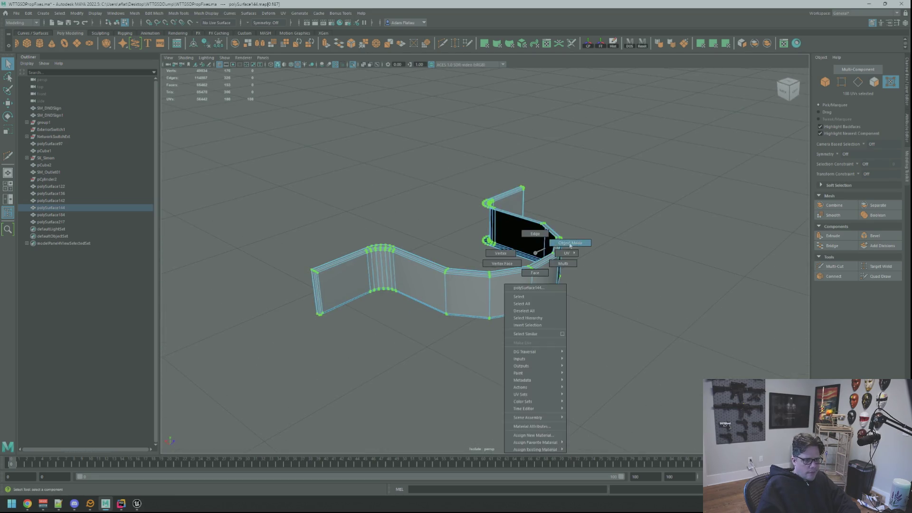
right_click(525, 278)
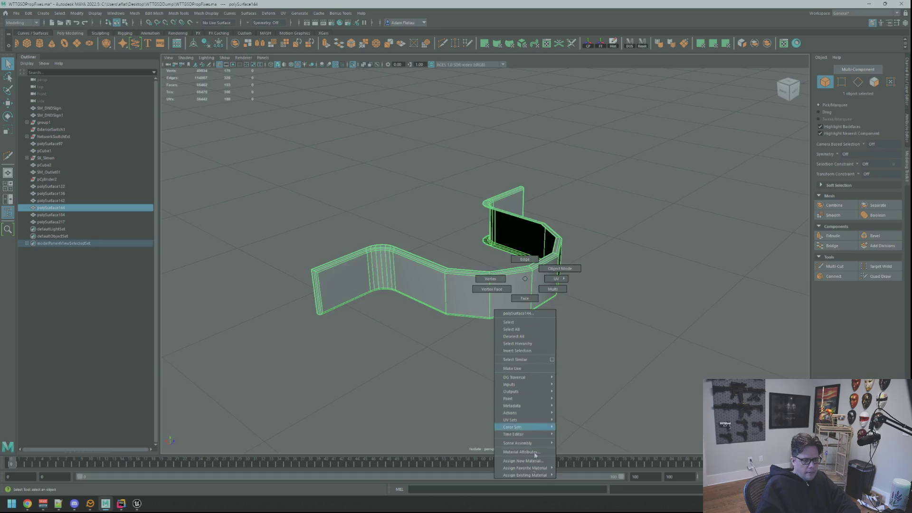
mouse_move(537, 475)
click(568, 424)
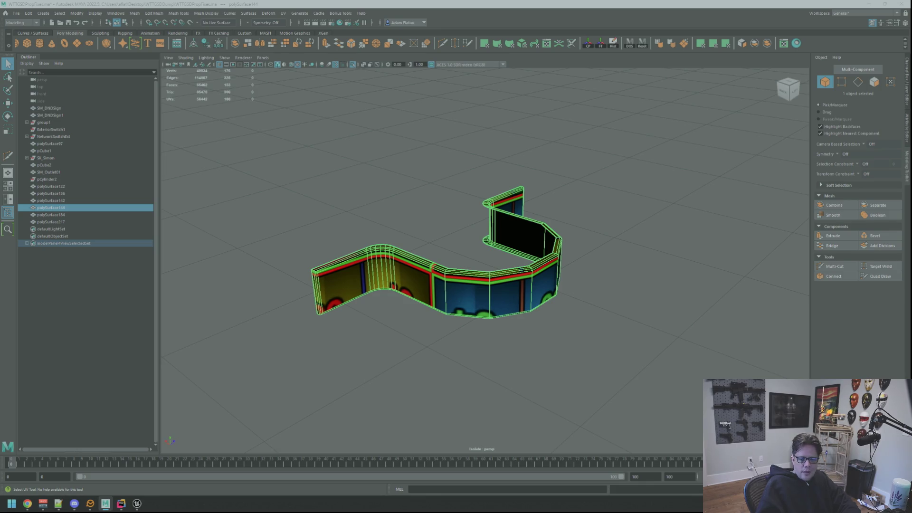
key(F10)
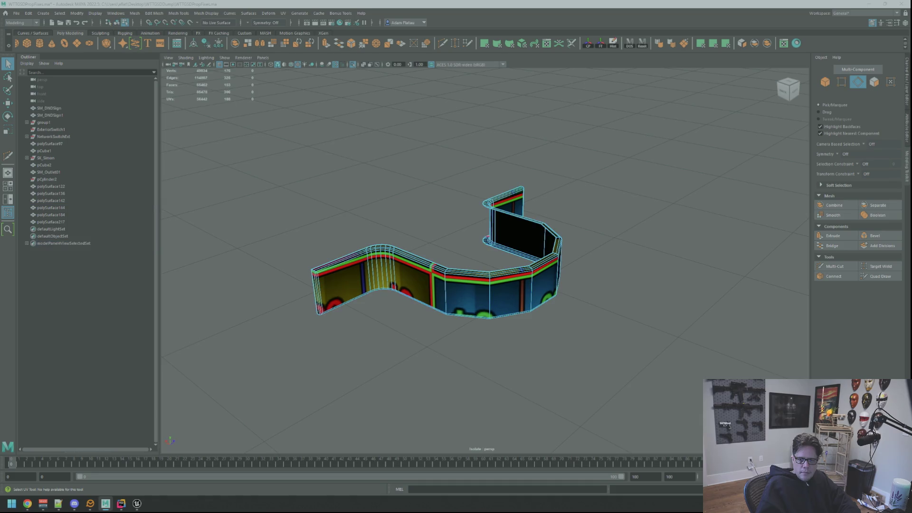
Select edges on the inner wall top and left wall, then try an unfold and undo it
shift+click(532, 219)
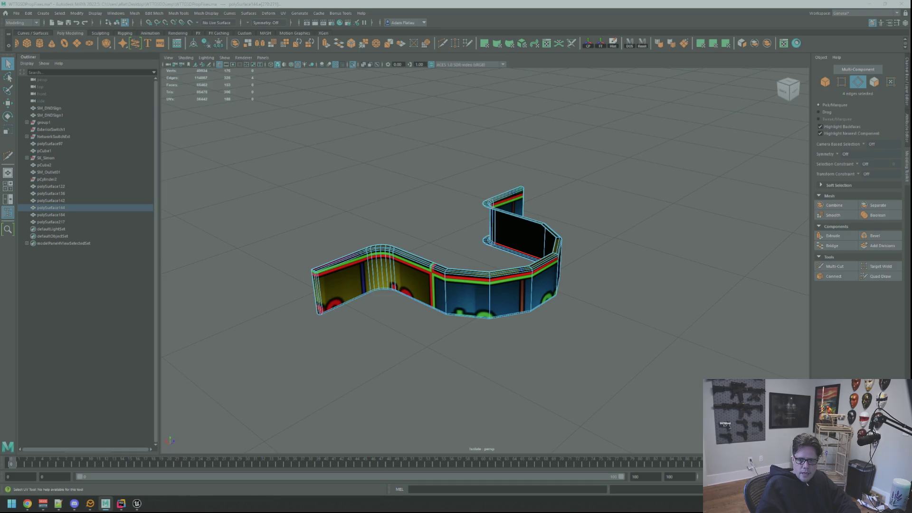
shift+click(333, 267)
key(F12)
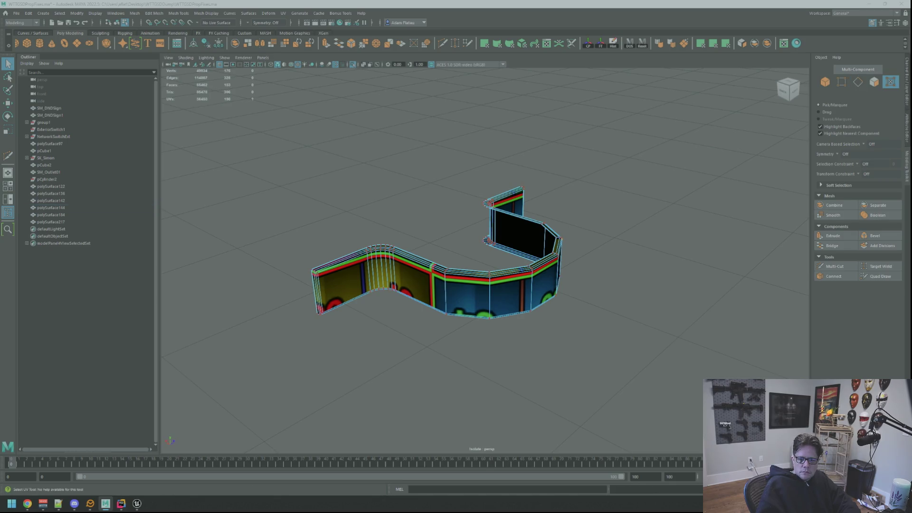
key(ctrl+u)
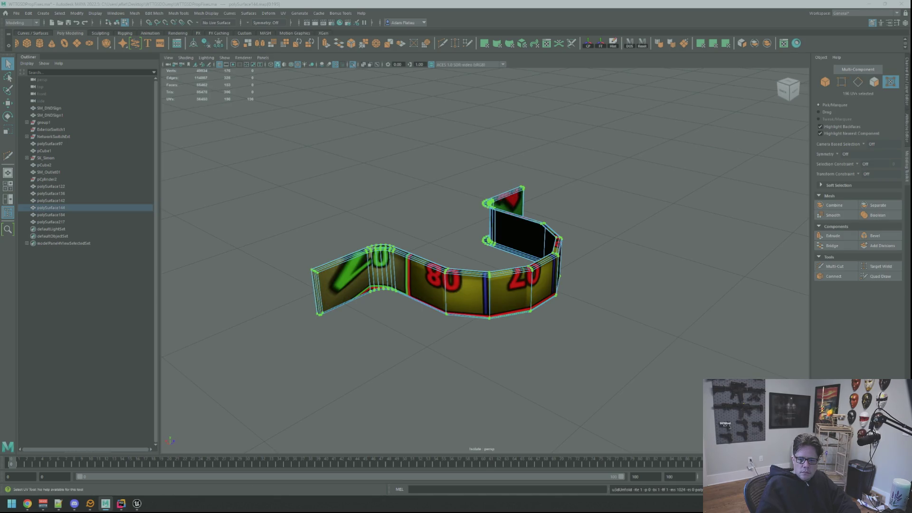
key(ctrl+z)
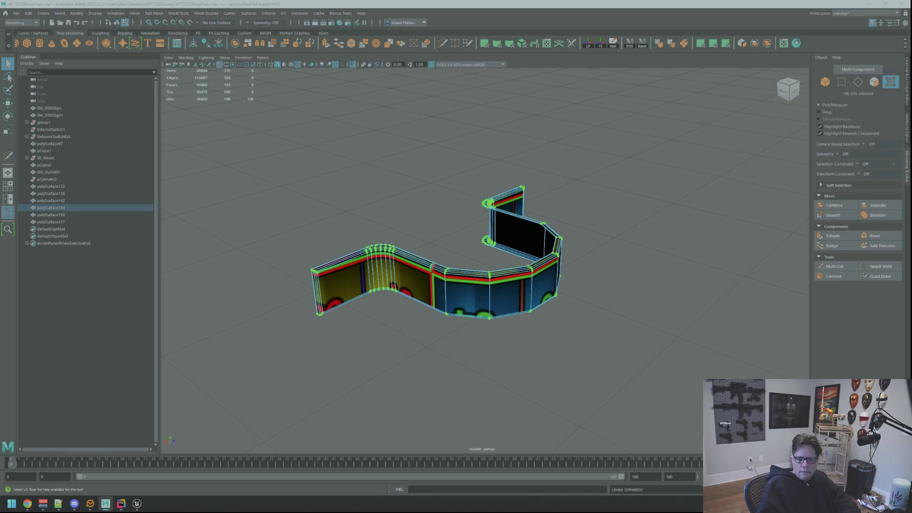
key(F10)
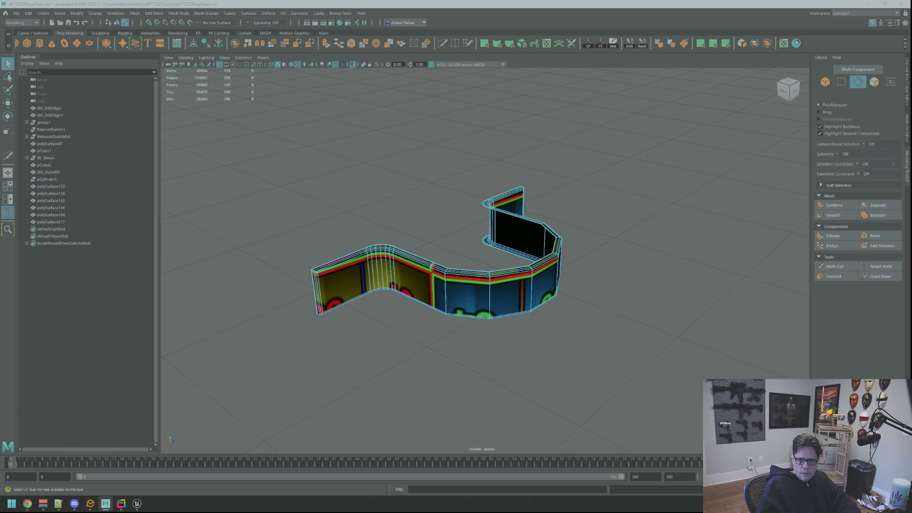
Select the rounded corner strip's edge loops and convert the strip through faces and edges to UVs
double_click(375, 271)
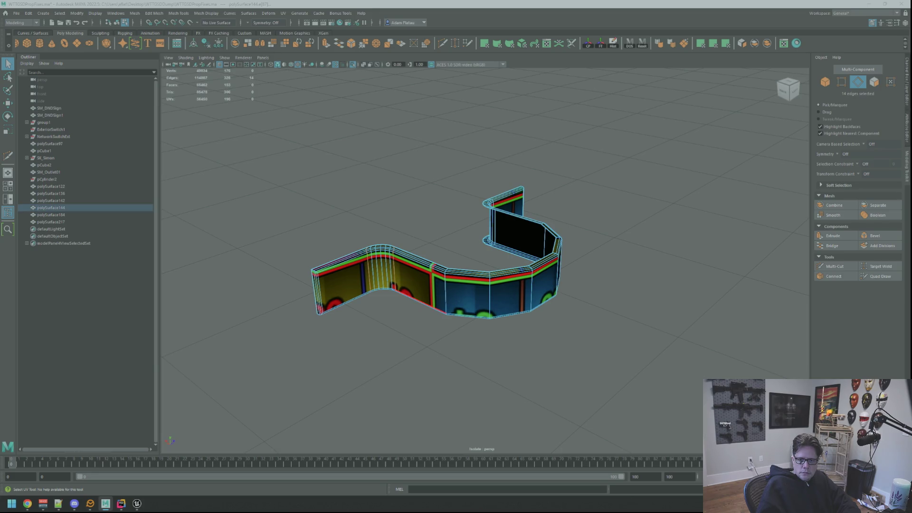
shift+double_click(495, 227)
shift+double_click(545, 240)
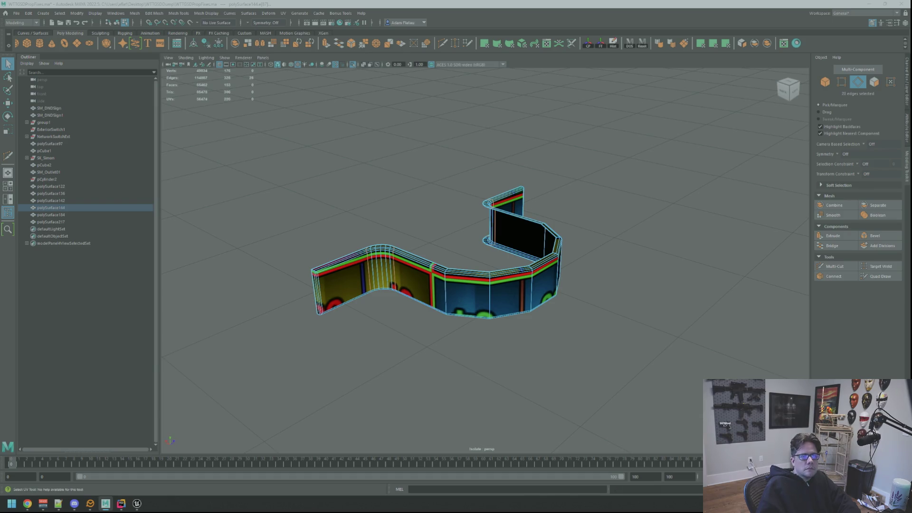
key(ctrl+F12)
key(w)
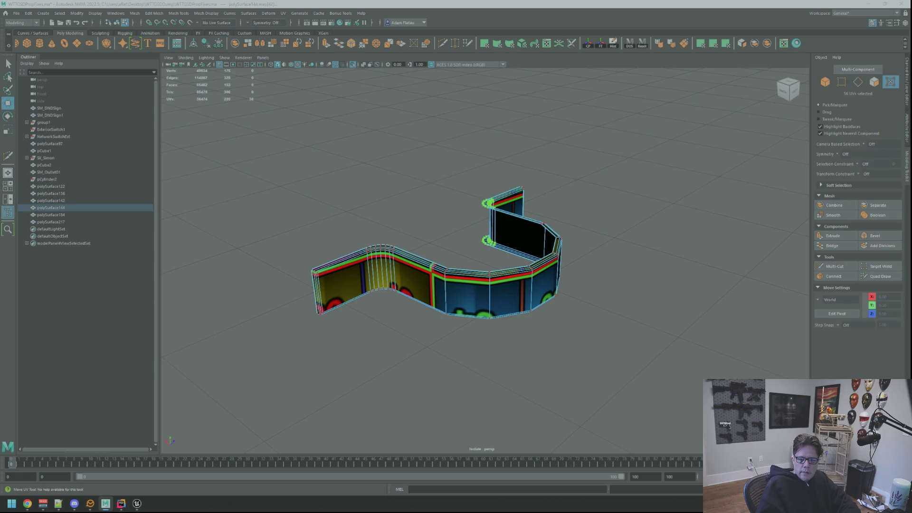
key(q)
click(381, 266)
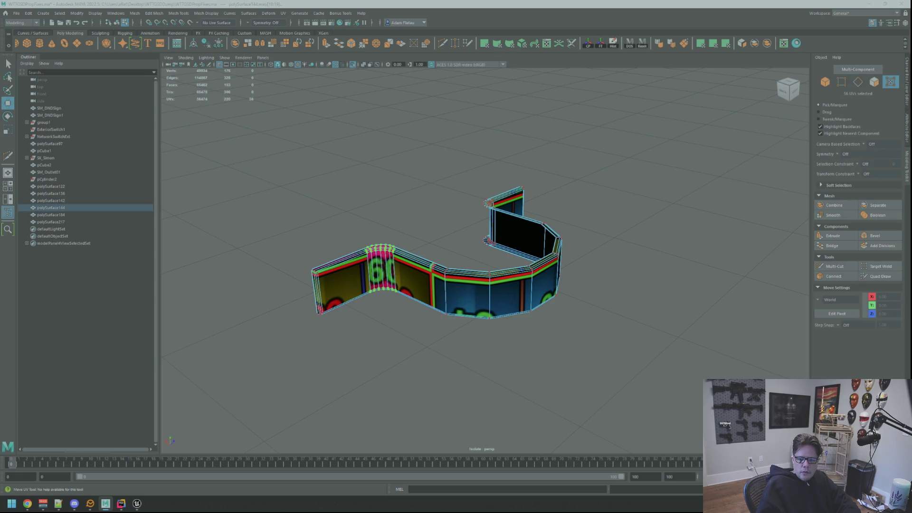
key(ctrl+F11)
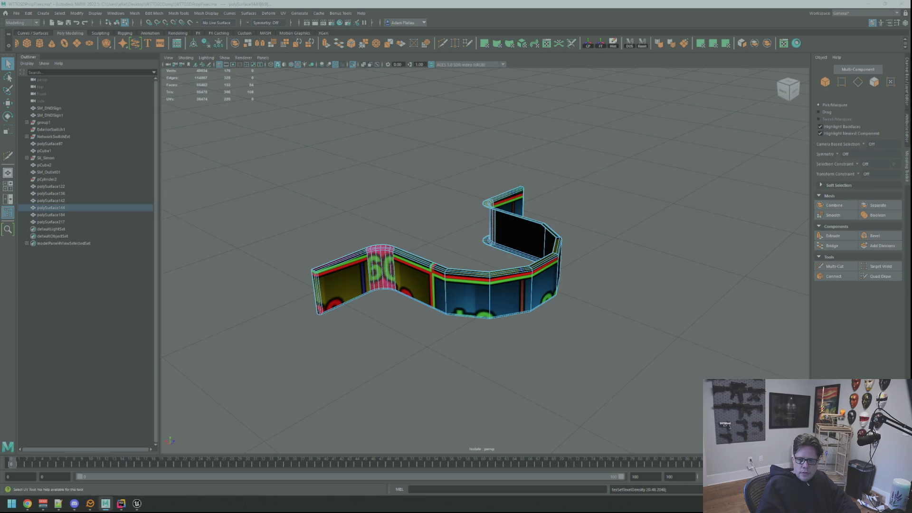
key(ctrl+F10)
key(ctrl+F12)
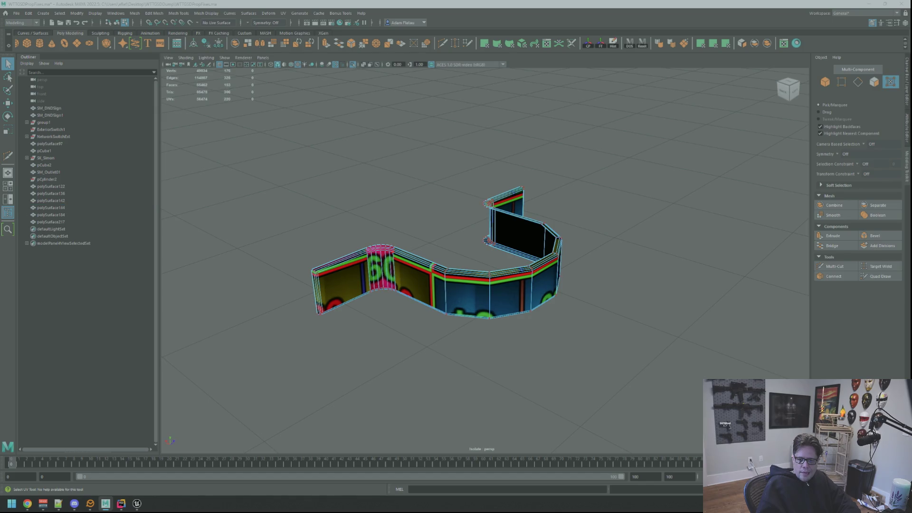
Move the UVs at the rear strip's left end and along the 60 strip's top
click(487, 203)
key(w)
click(380, 248)
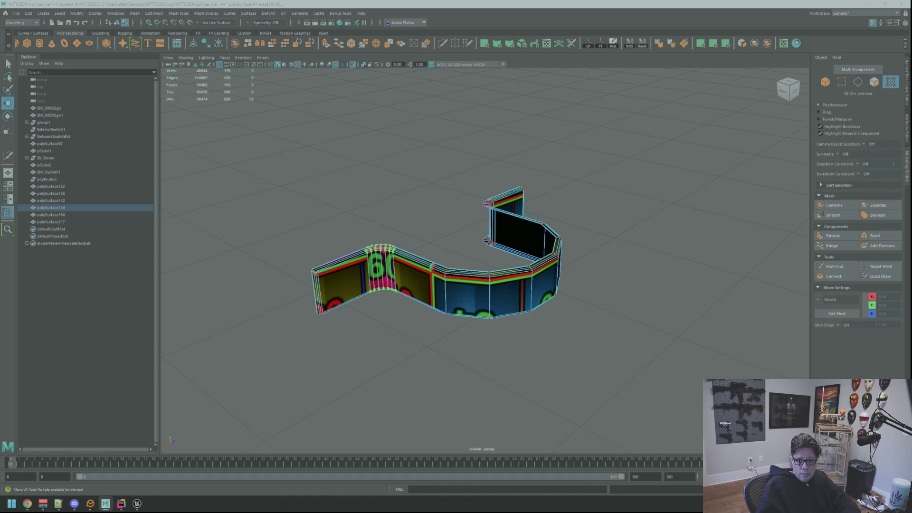
key(w)
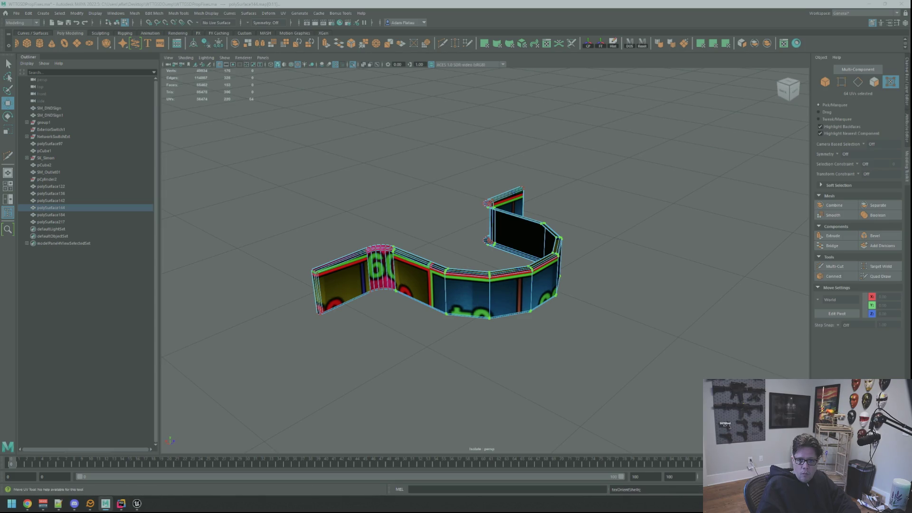
key(Escape)
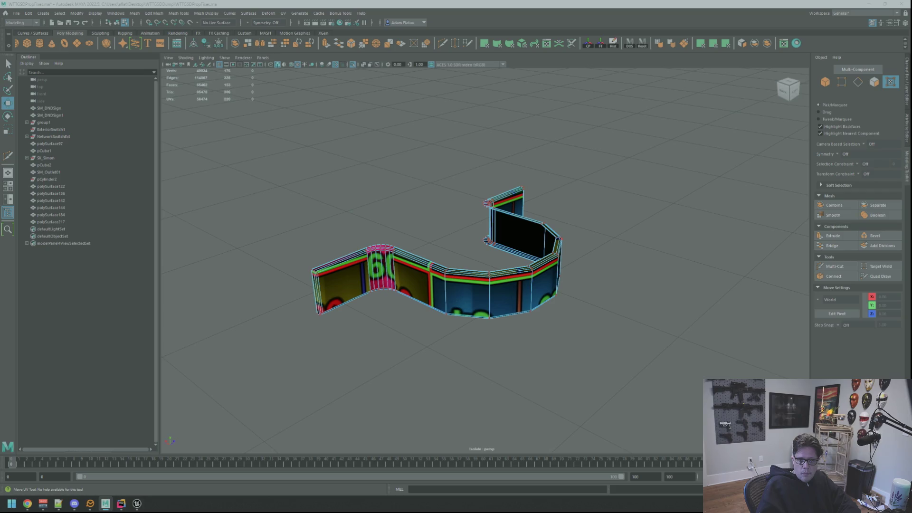
mouse_move(722, 258)
alt+mouse_down()
mouse_move(616, 242)
mouse_move(637, 238)
alt+mouse_up()
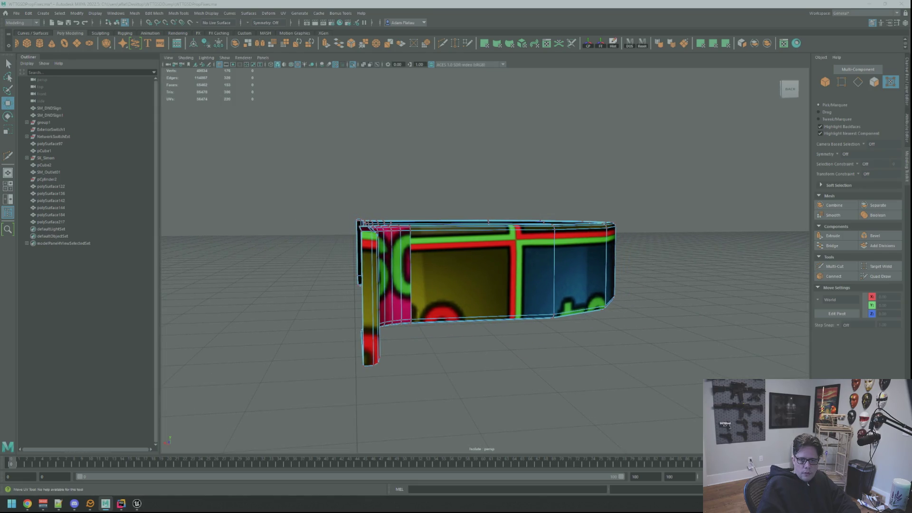
Cut UVs along the top rim loop and slide the outer face's UVs to show tiles 13 and 14
key(F10)
key(q)
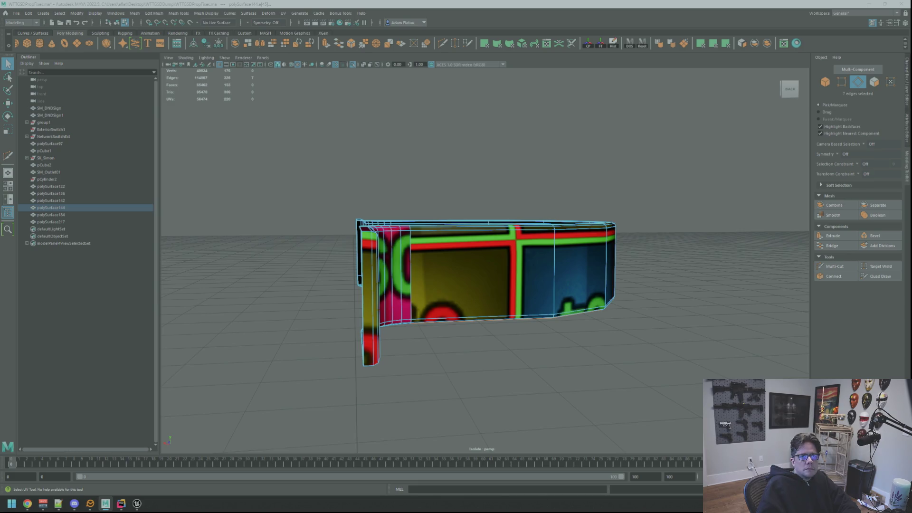
shift+double_click(475, 222)
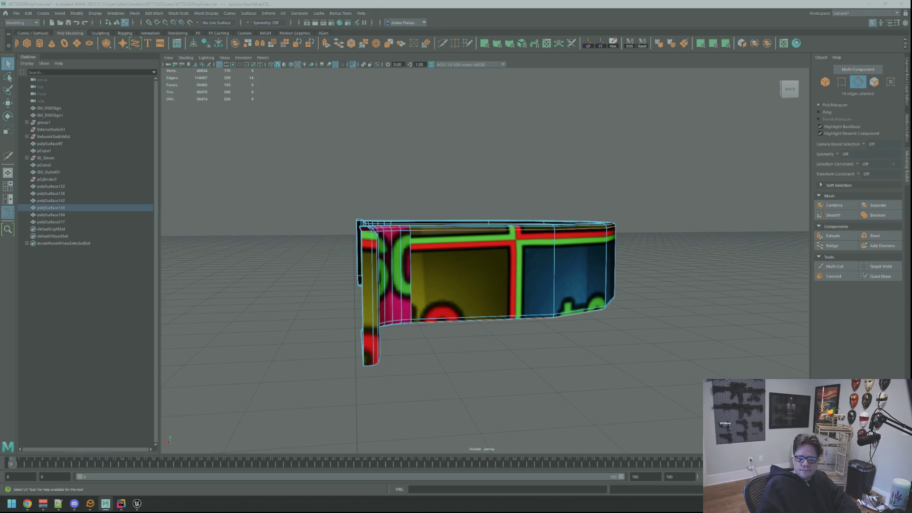
key(ctrl+x)
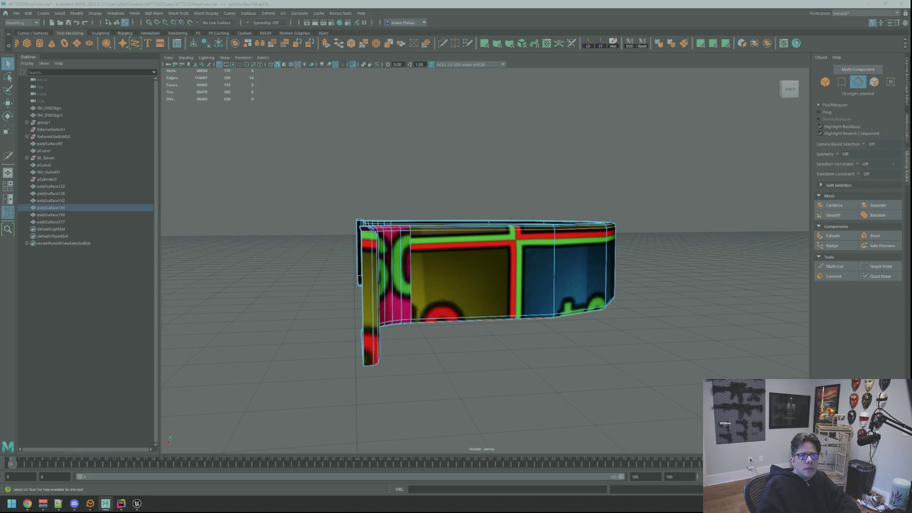
key(ctrl+F12)
key(w)
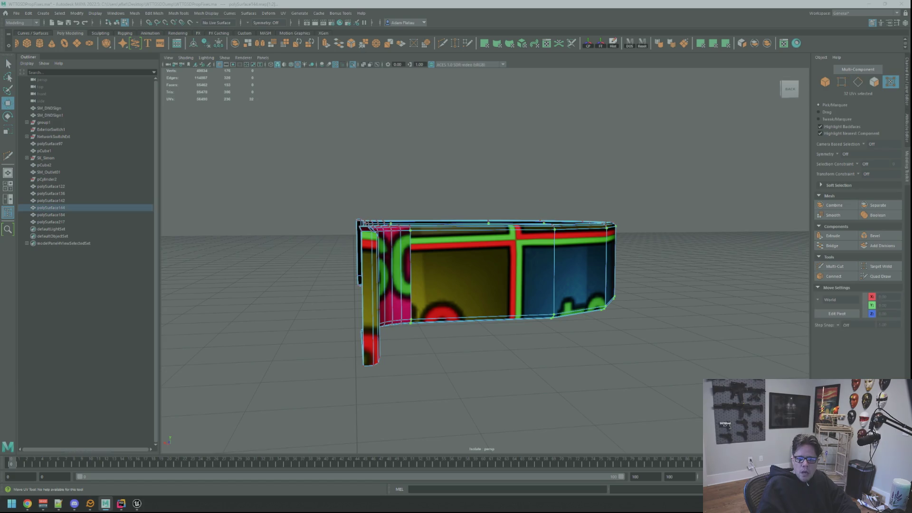
mouse_move(522, 270)
mouse_down()
mouse_move(485, 270)
mouse_move(475, 285)
mouse_up()
mouse_move(741, 257)
alt+mouse_down()
mouse_move(613, 261)
mouse_move(607, 289)
alt+mouse_up()
scroll(613, 261, down, 3)
scroll(607, 263, up, 2)
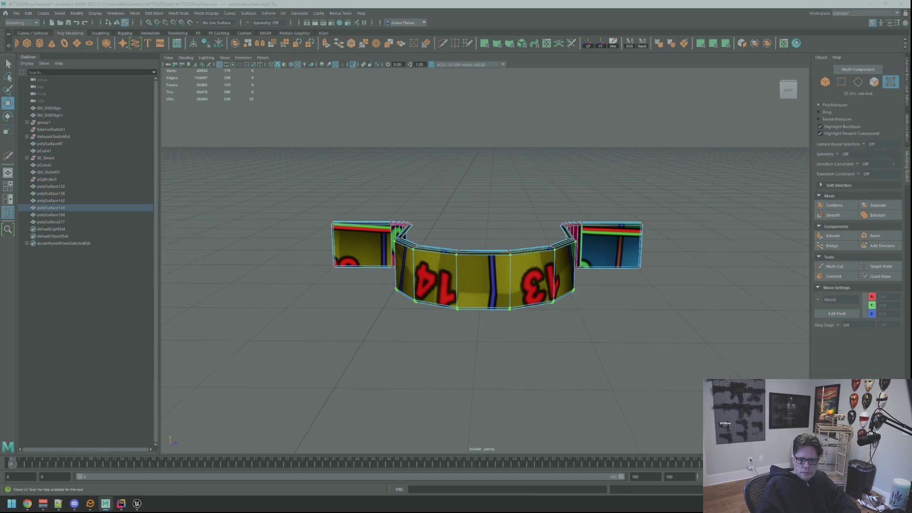
Select the middle section's top edges and convert them to the section's UVs
key(F10)
double_click(566, 242)
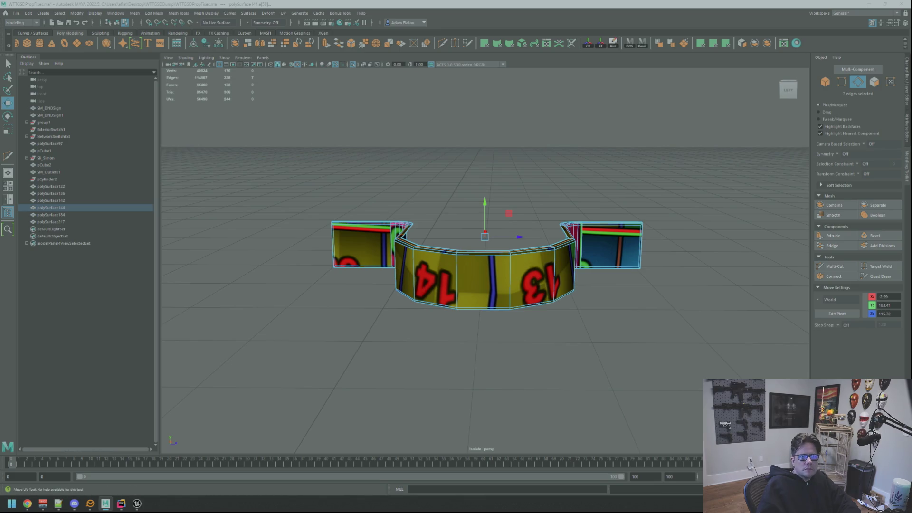
key(ctrl+F12)
key(F10)
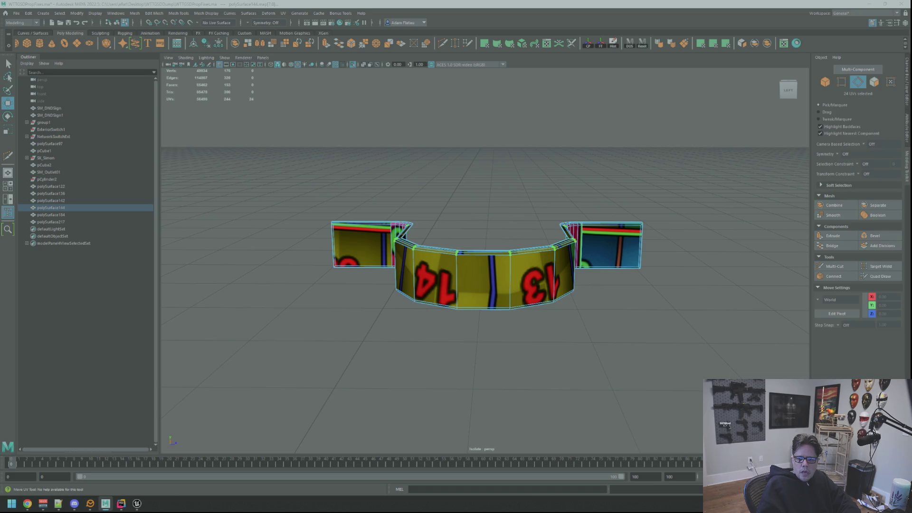
key(q)
click(484, 253)
shift+click(435, 251)
shift+click(532, 252)
shift+click(560, 247)
shift+click(572, 243)
key(ctrl+F12)
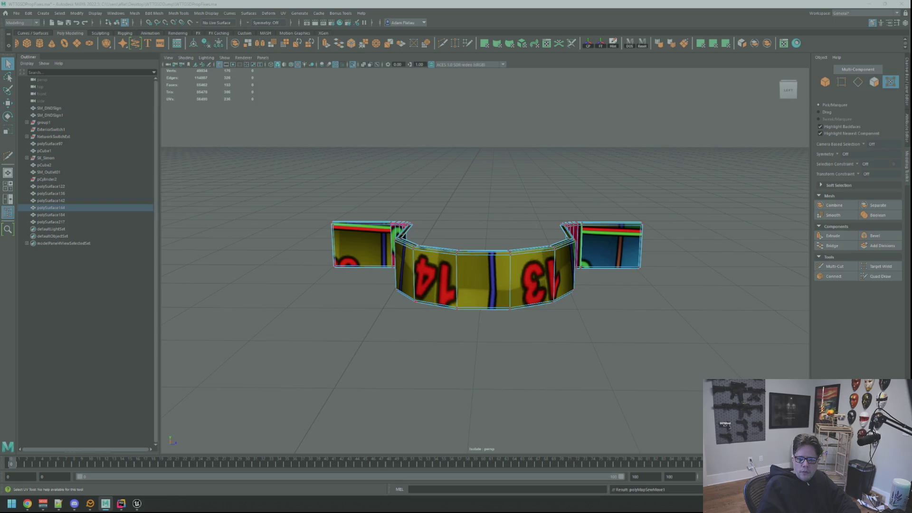
Rescale the middle section's 48 UVs to texel density 20.48 at 2048 and prepare to move them
key(Return)
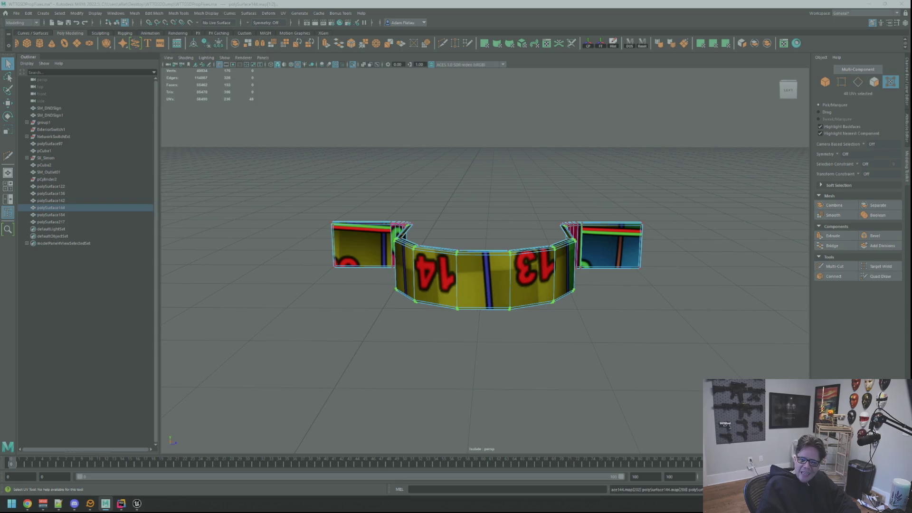
click(574, 241)
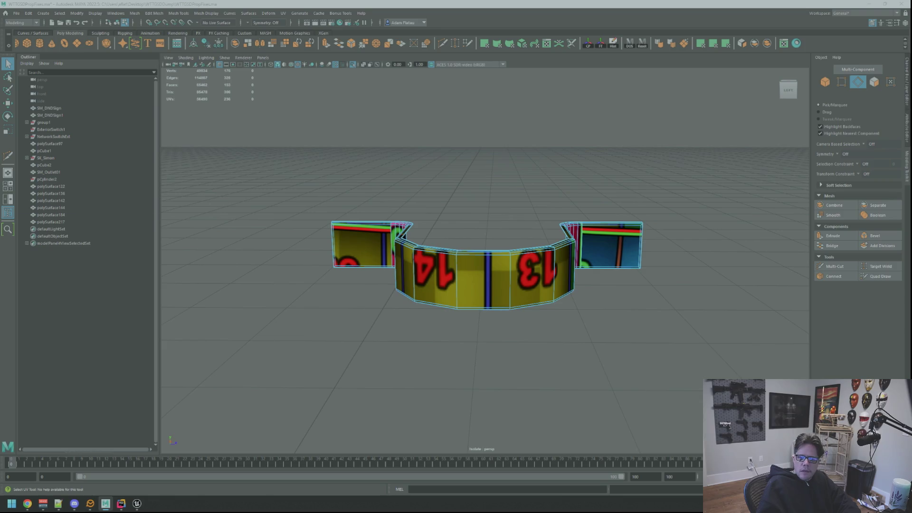
click(485, 371)
key(ctrl+z)
key(ctrl+z)
key(w)
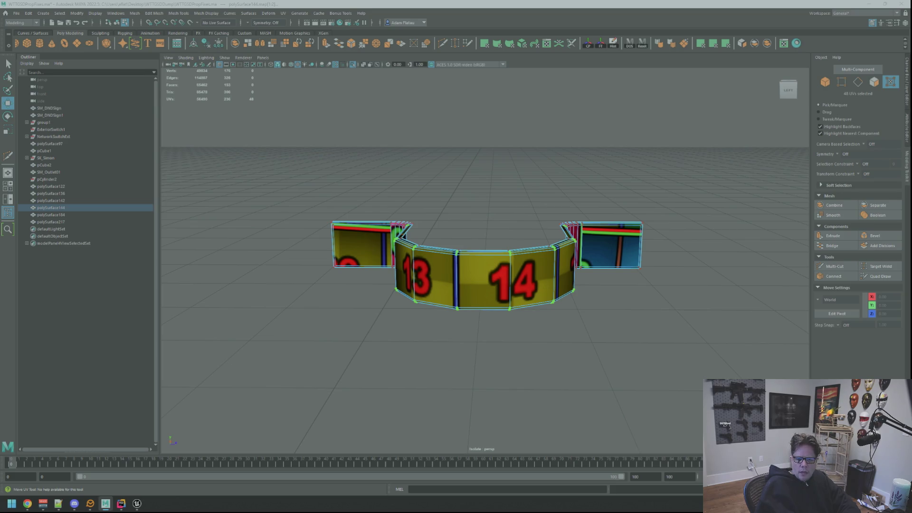
Cut the UV seam where the right end panel meets the centre section
click(572, 245)
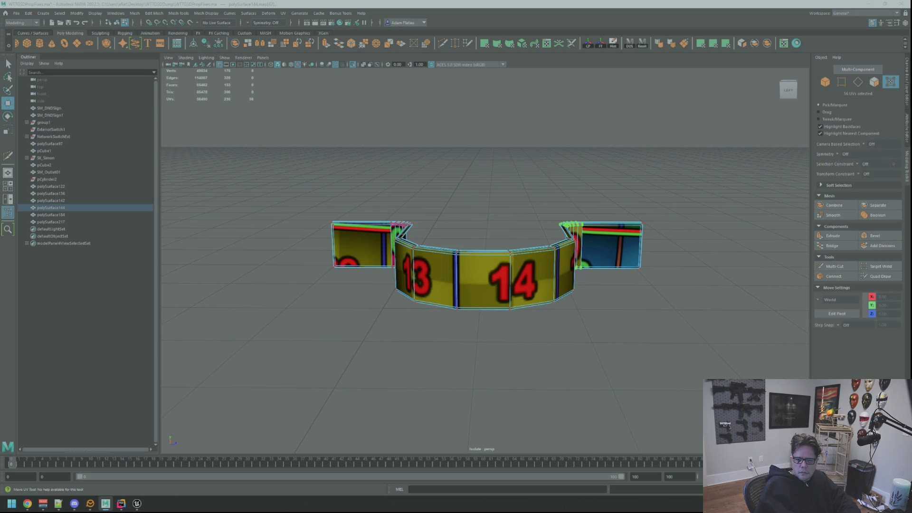
key(q)
key(F10)
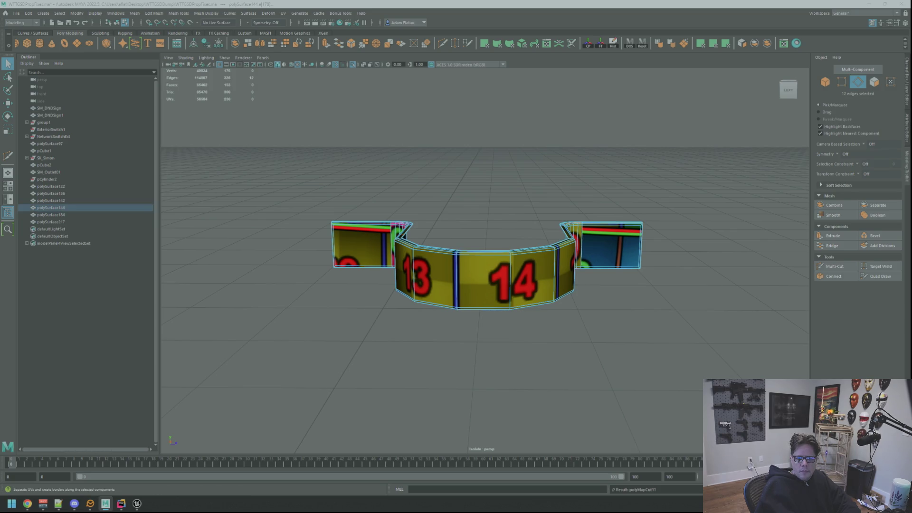
key(F12)
key(w)
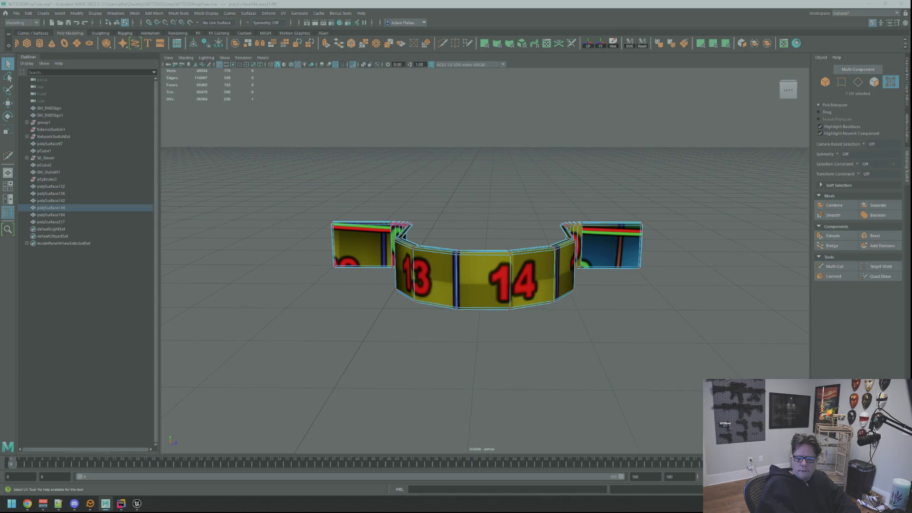
Straighten the right panel's UV shell with Orient Shells
drag(568, 219, 585, 271)
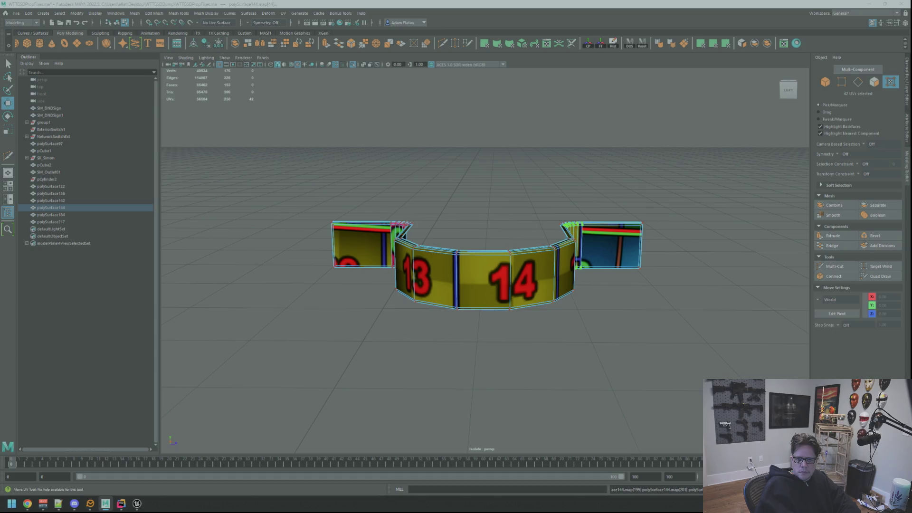
key(ctrl+shift+o)
key(q)
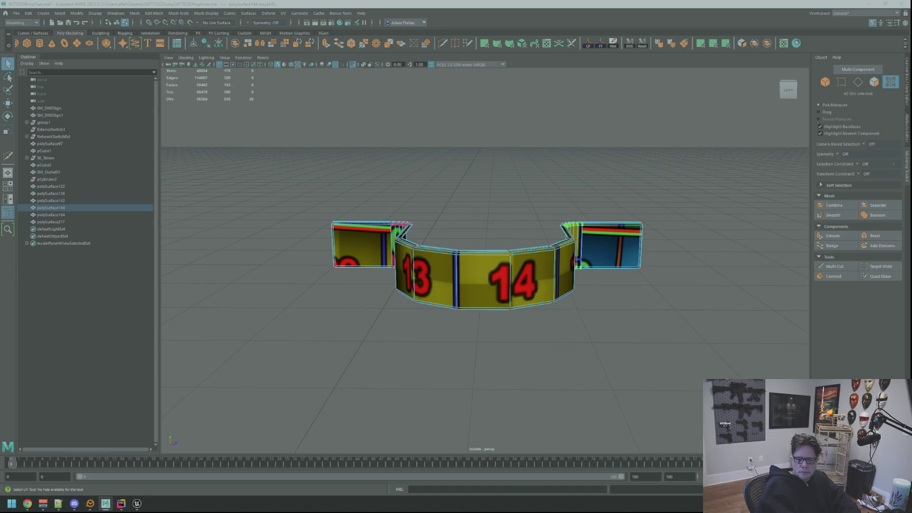
key(w)
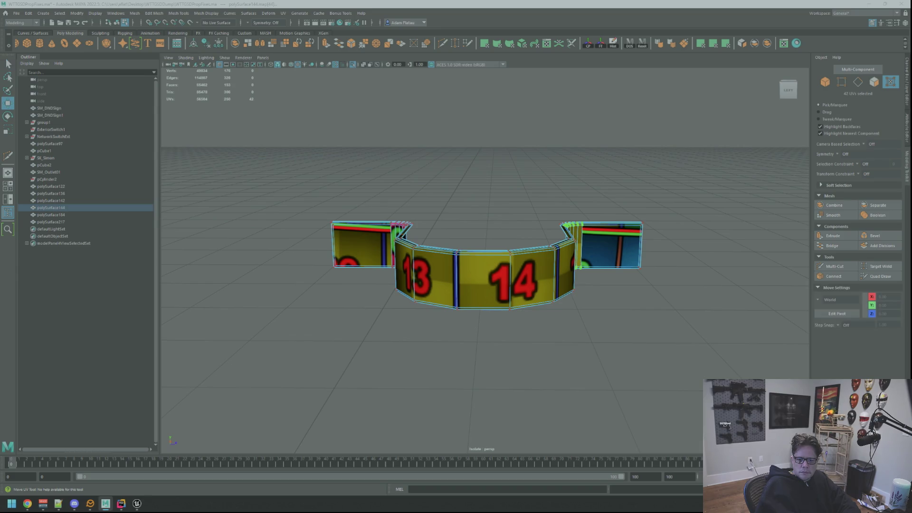
key(F10)
click(580, 249)
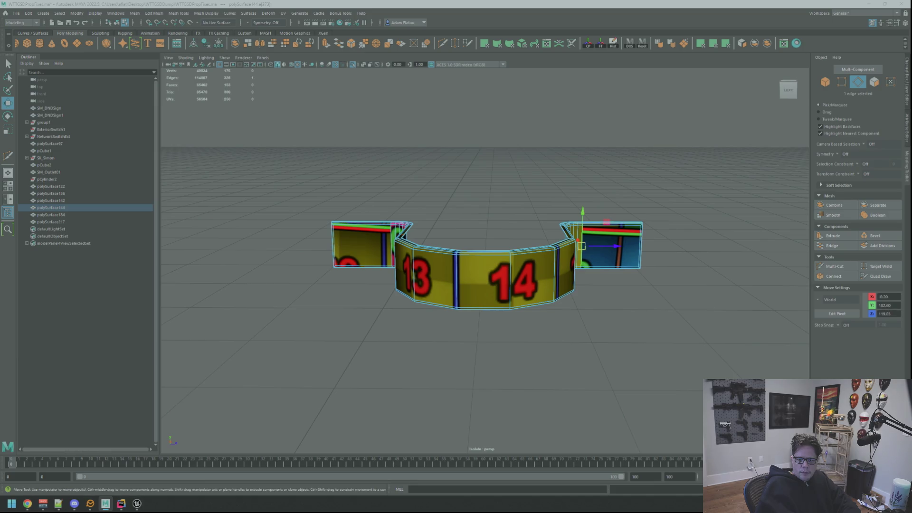
Cut UVs along the purple end panel's vertical, bottom and top edges
key(q)
key(f)
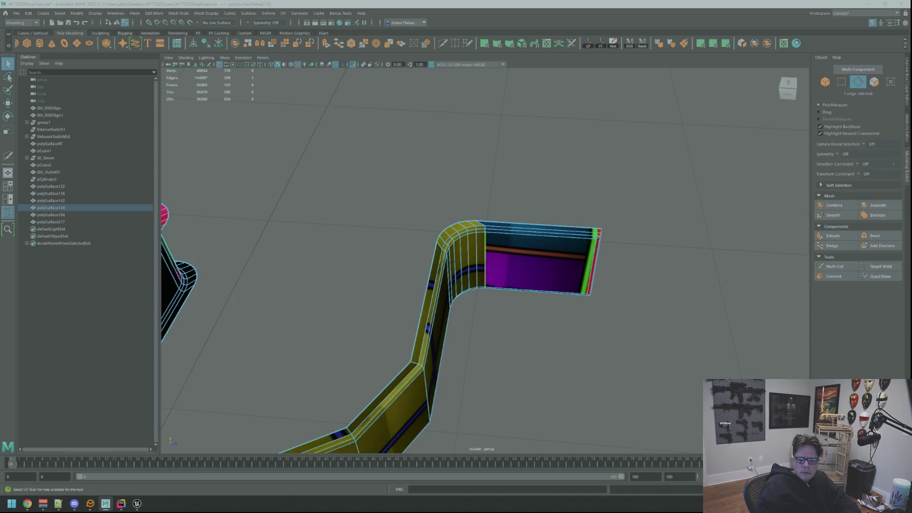
shift+click(537, 291)
shift+click(542, 229)
key(ctrl+x)
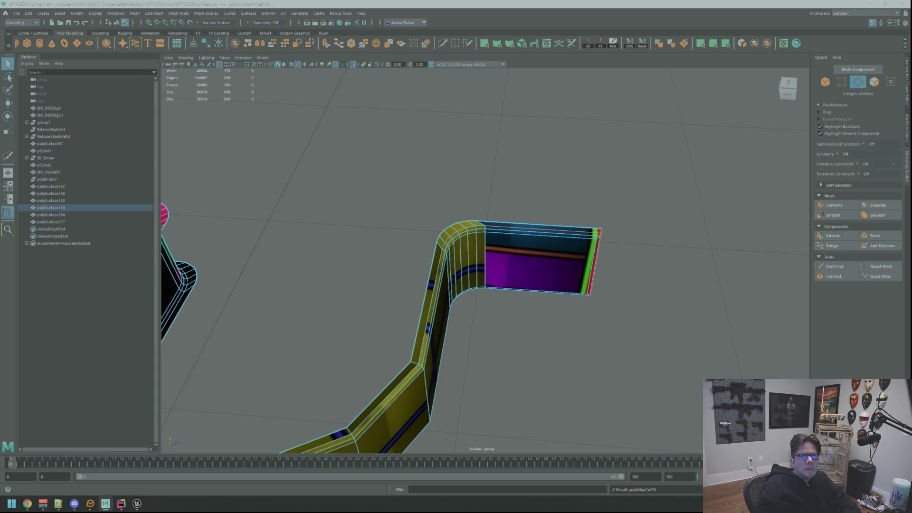
Inspect the purple panel's front and thin top faces, then clear the selection
click(535, 271)
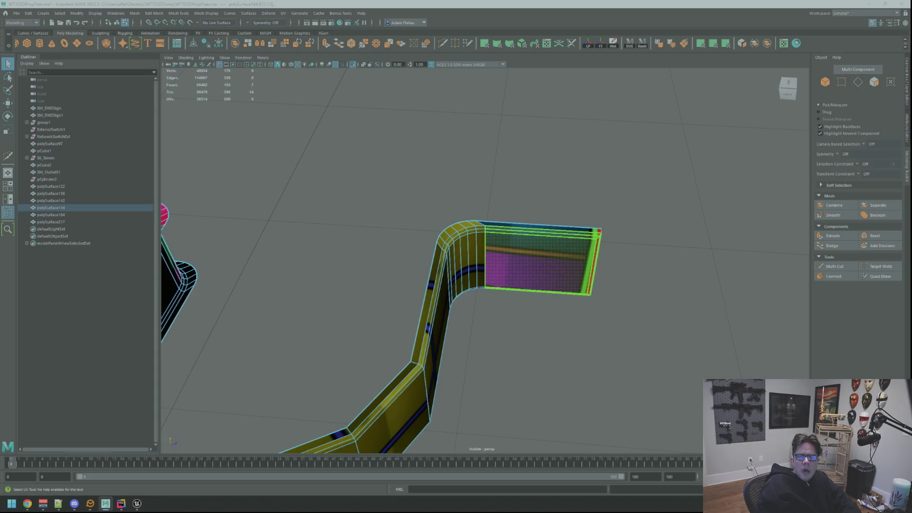
key(w)
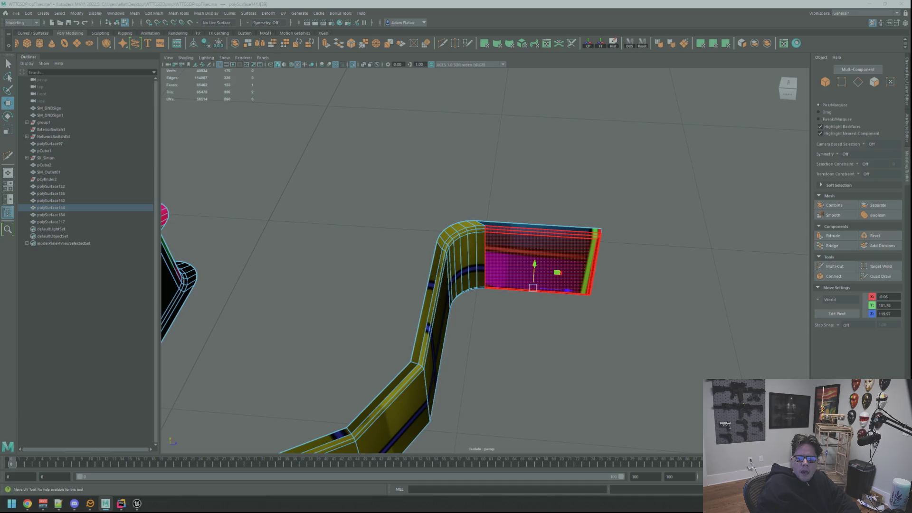
click(539, 227)
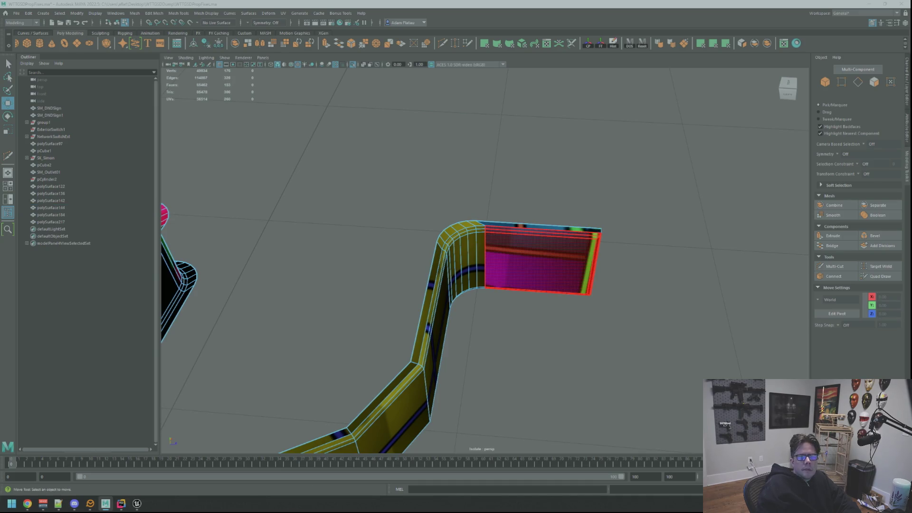
click(537, 266)
click(689, 309)
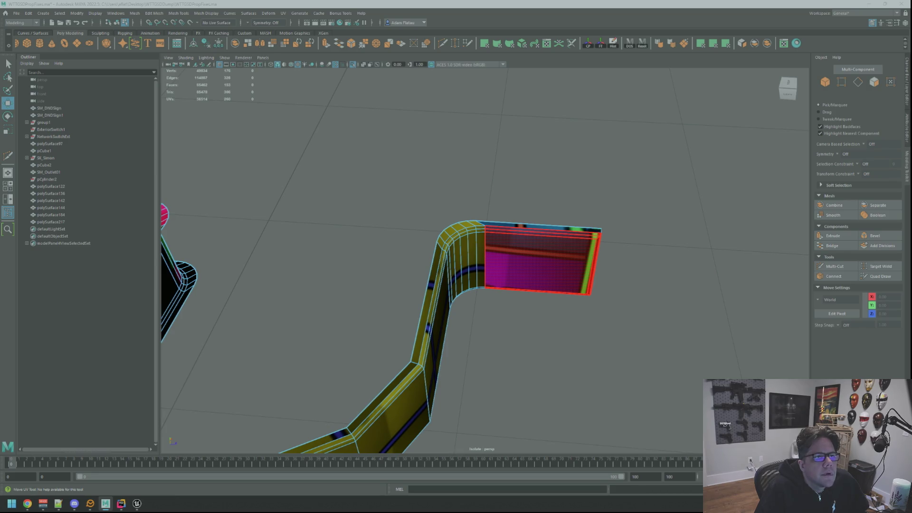
click(858, 82)
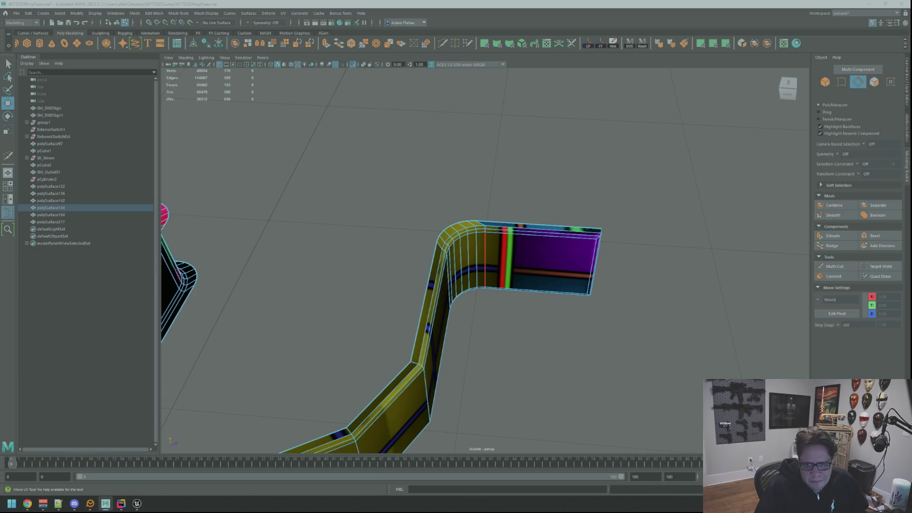
Unfold the bent mesh's selected UVs and return to edge selection
key(F12)
key(ctrl+z)
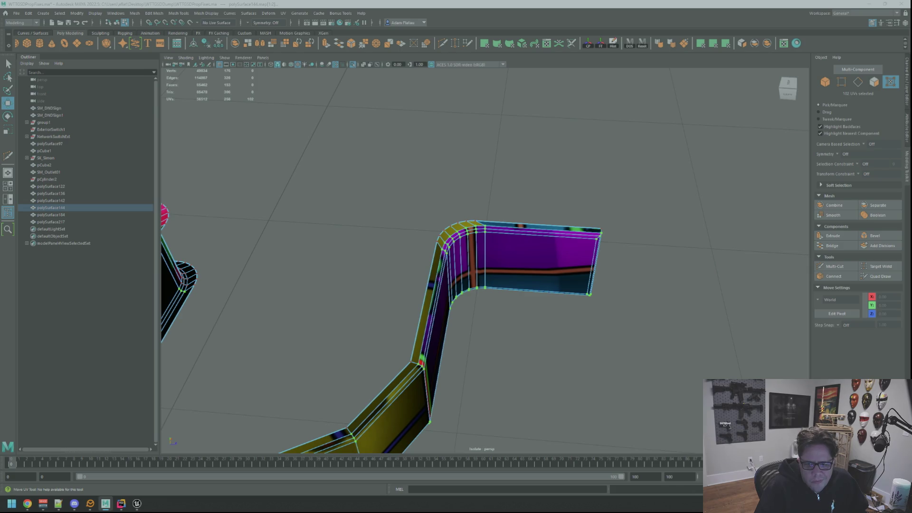
key(F10)
key(q)
Cut UVs along the right bend's vertical seam and set texel density 20.48 at 2048
double_click(485, 257)
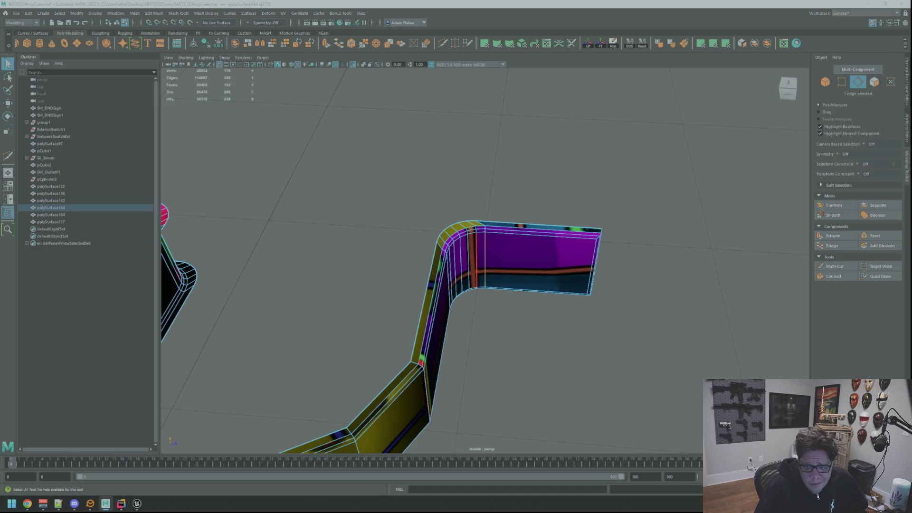
shift+click(448, 280)
shift+right_drag(448, 280, 428, 304)
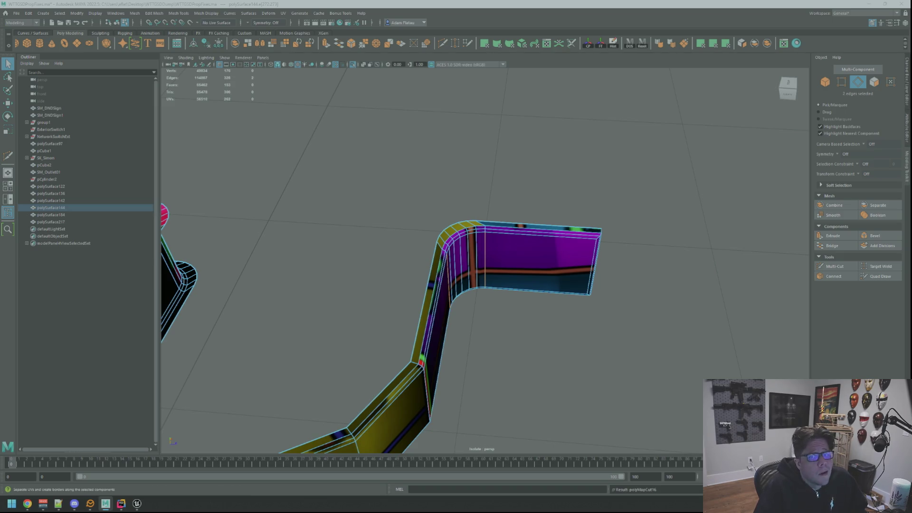
key(ctrl+F12)
key(w)
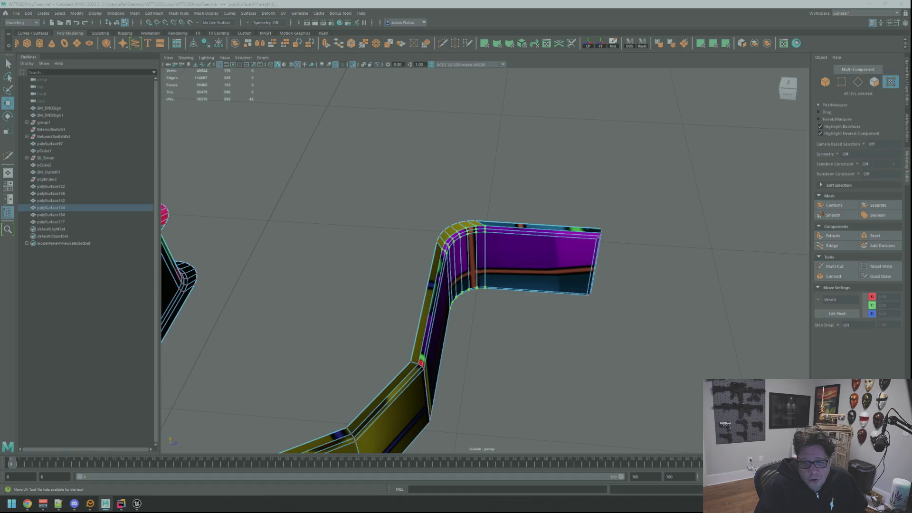
key(t)
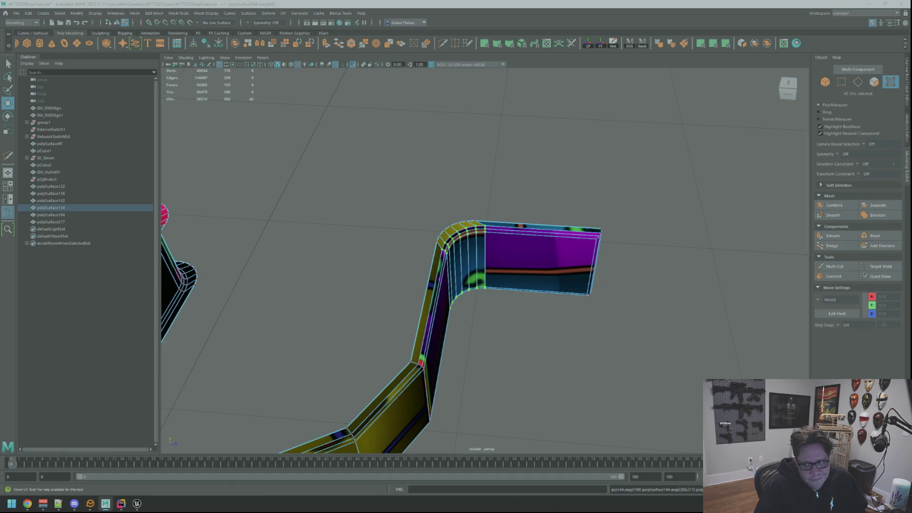
key(w)
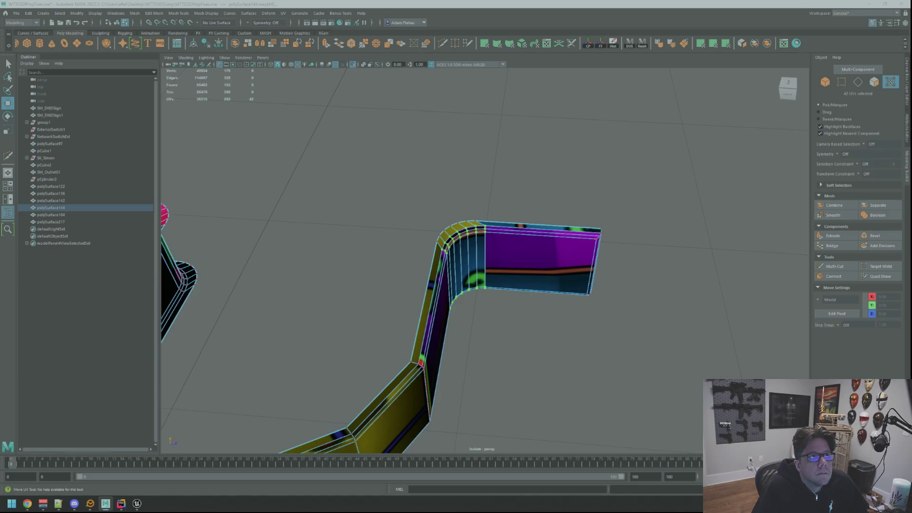
Rotate the right end cap's UVs 90° so its checker stands upright
click(596, 263)
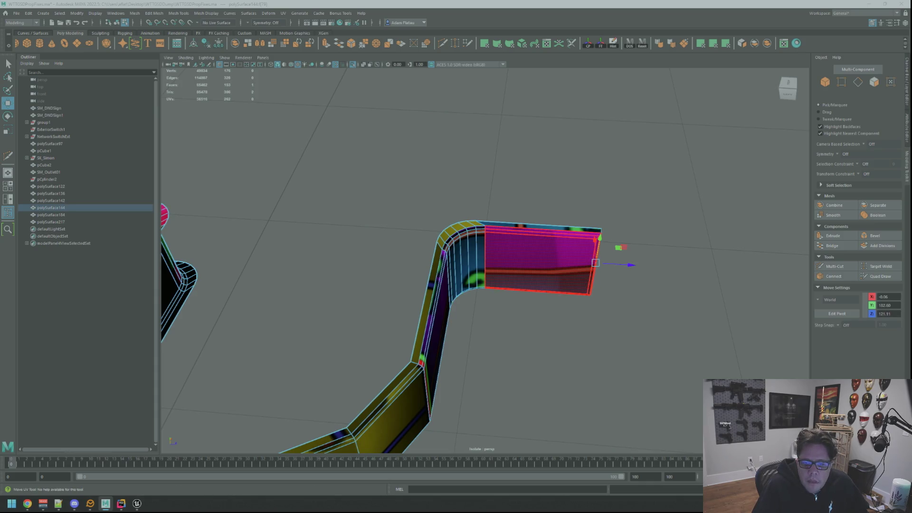
click(891, 81)
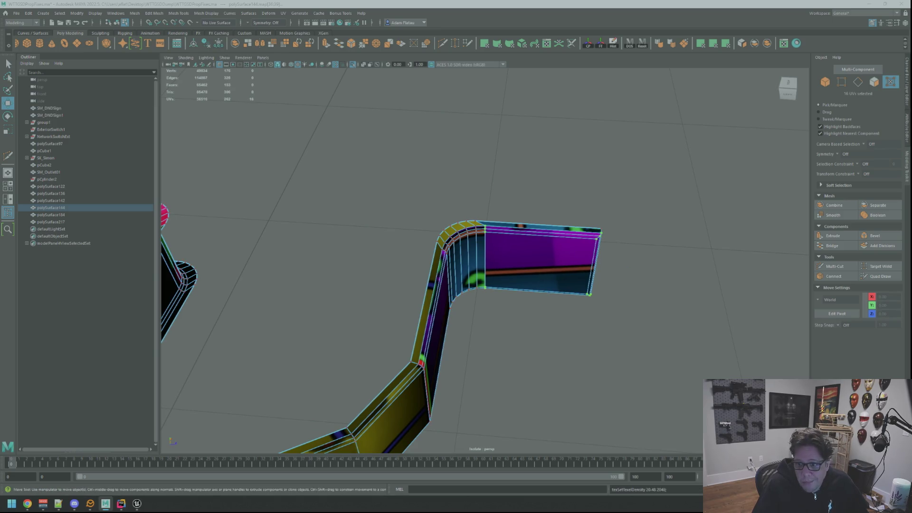
click(618, 357)
key(ctrl+z)
key(ctrl+z)
key(ctrl+z)
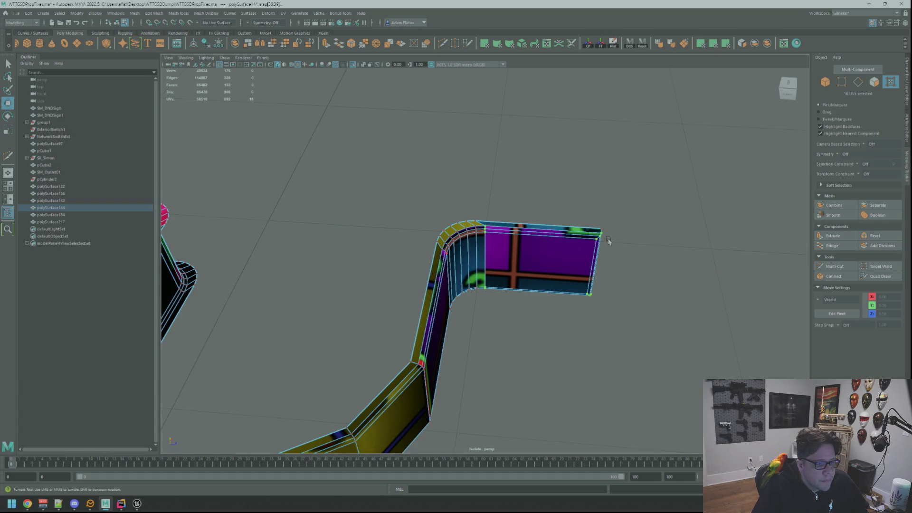
key(f)
alt+drag(577, 228, 577, 227)
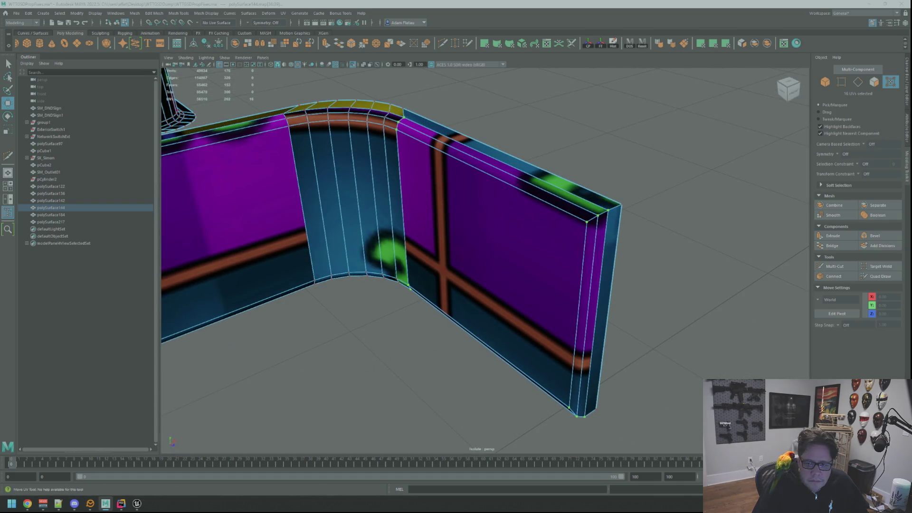
Move and Sew the thin end cap's border UVs onto the adjoining right panel
key(F10)
key(ctrl+z)
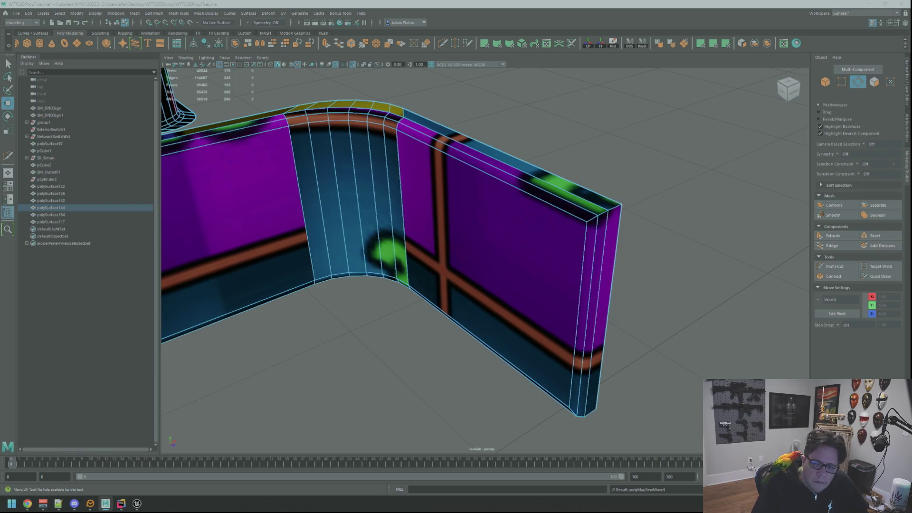
key(F12)
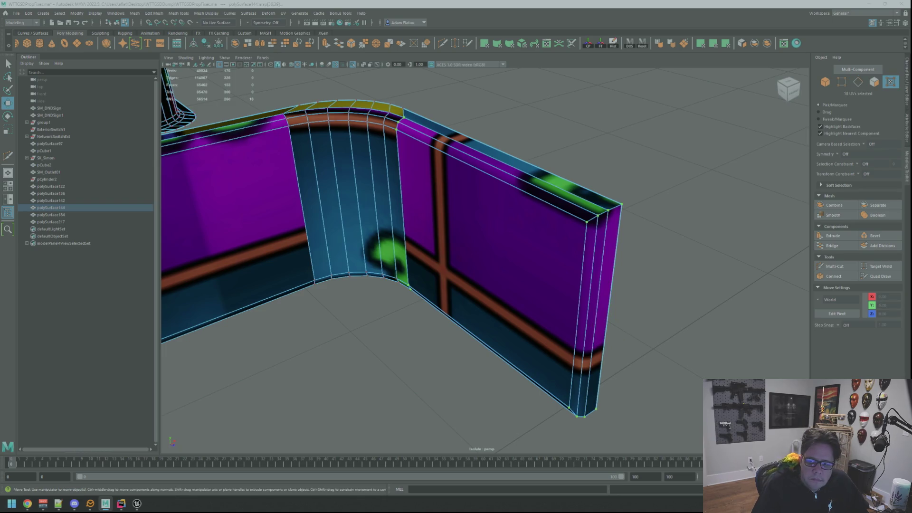
key(q)
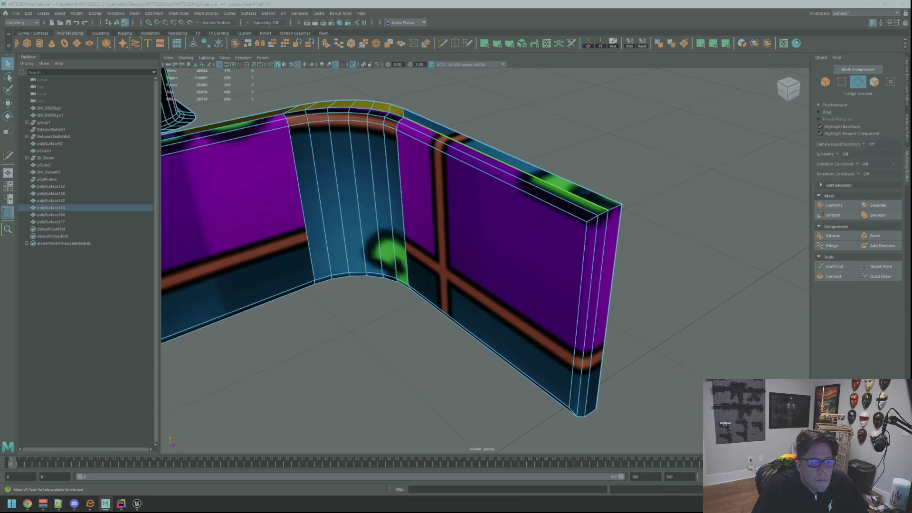
key(ctrl+shift+m)
key(F10)
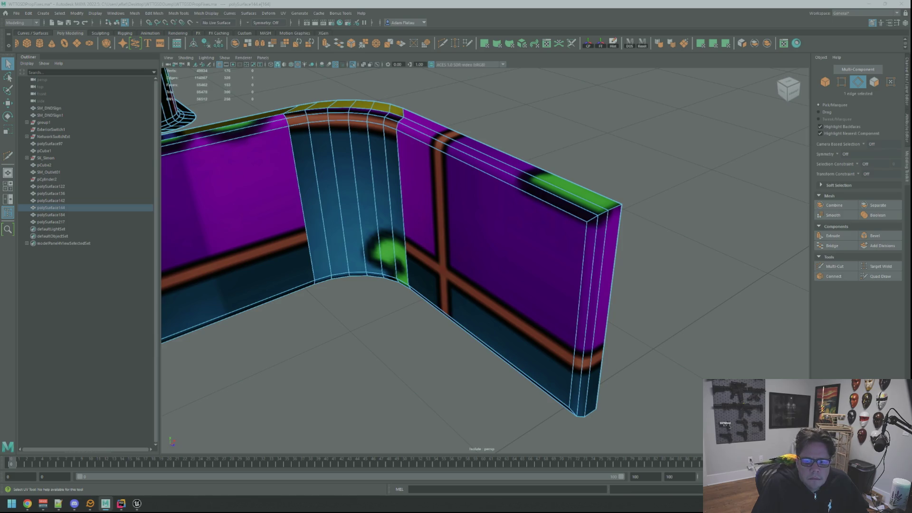
key(F12)
click(569, 408)
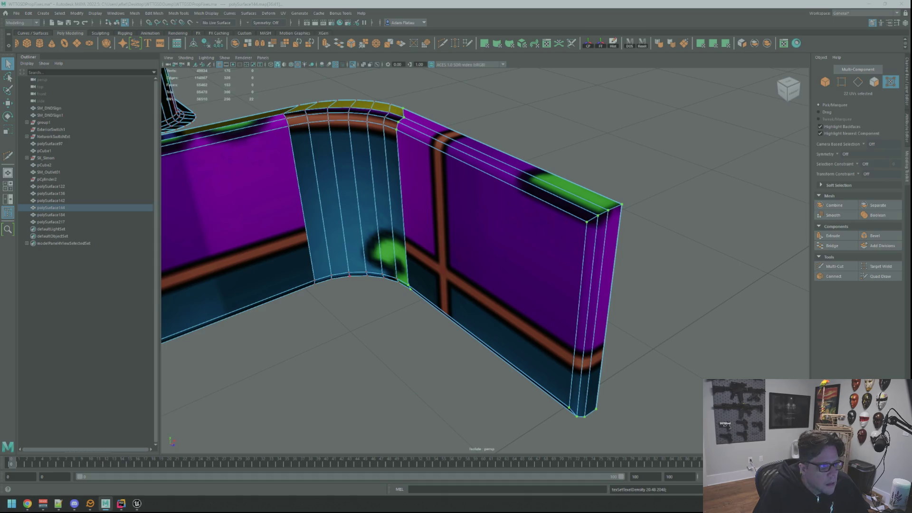
mouse_move(570, 175)
alt+mouse_down()
mouse_move(462, 197)
mouse_move(487, 183)
mouse_move(522, 200)
alt+mouse_up()
scroll(522, 199, down, 5)
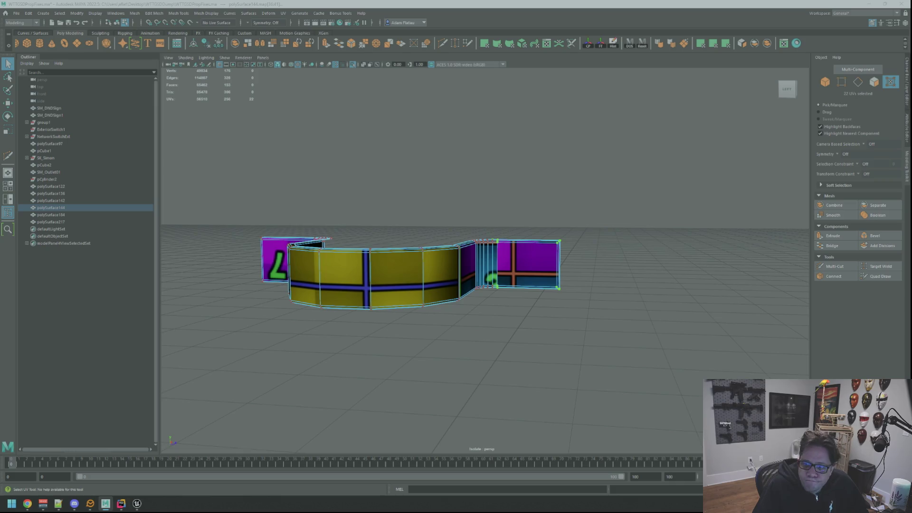
Shift the right end panel's UVs so an orange cross shows instead of the number 19
key(ctrl+F11)
key(w)
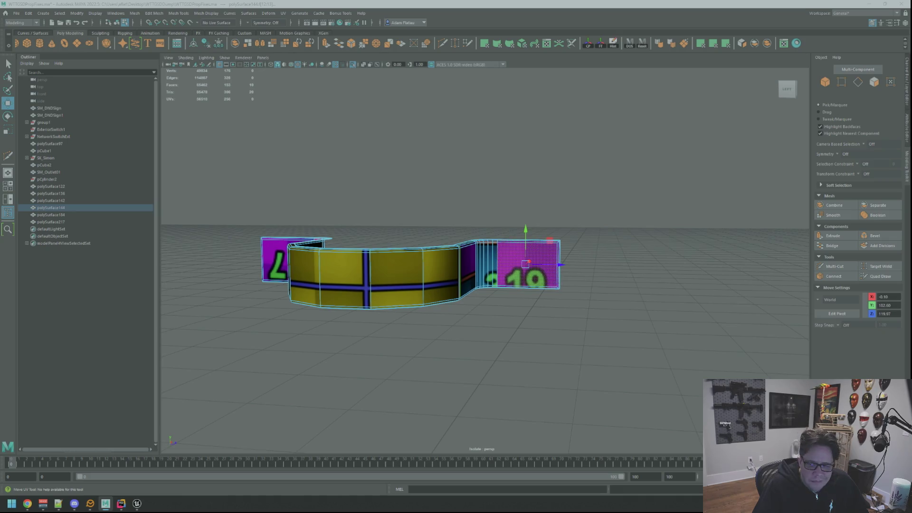
key(f)
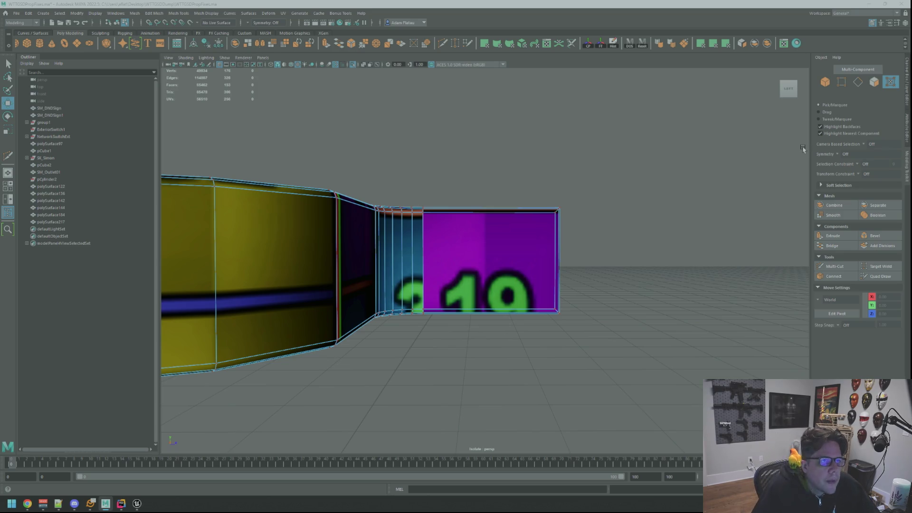
key(alt+Tab)
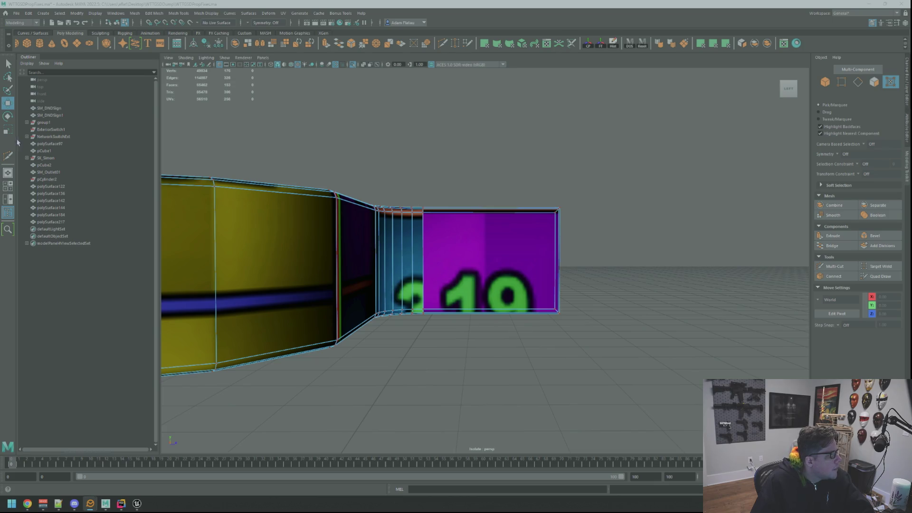
key(alt+Tab)
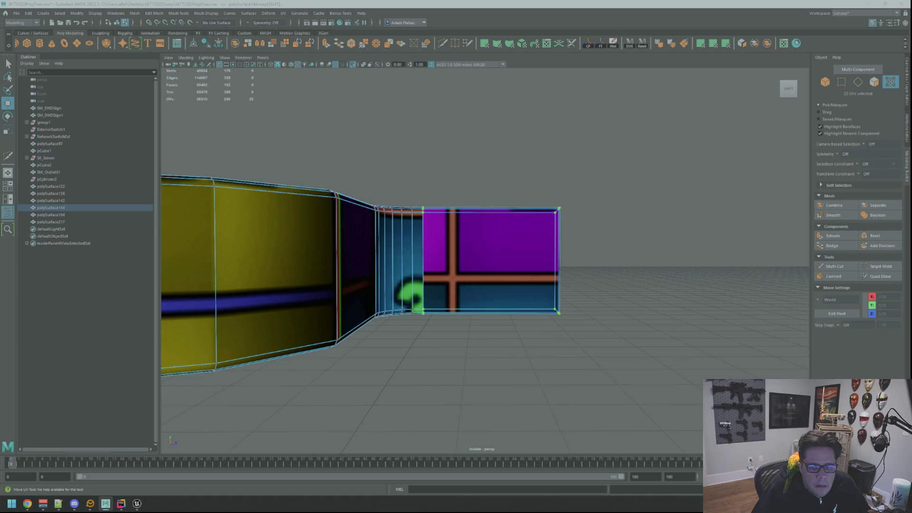
key(F10)
click(423, 261)
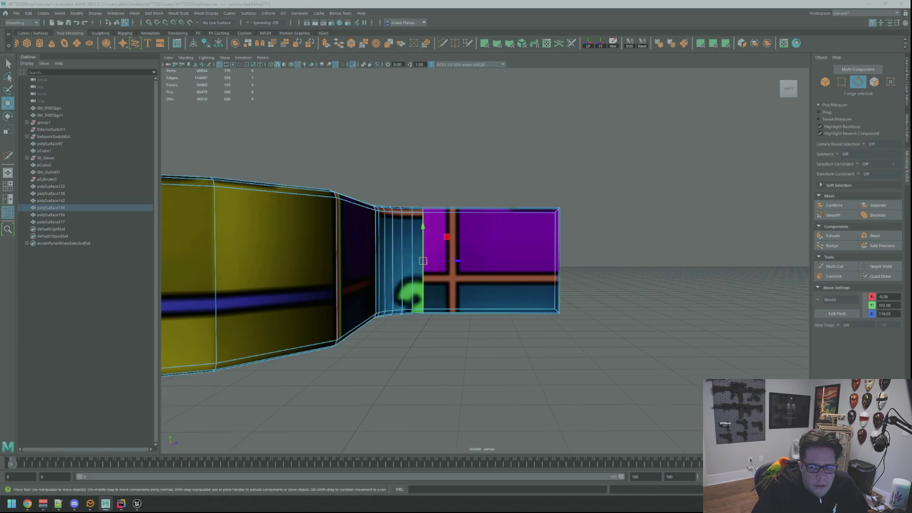
mouse_move(689, 266)
alt+mouse_down()
mouse_move(658, 272)
mouse_move(623, 244)
alt+mouse_up()
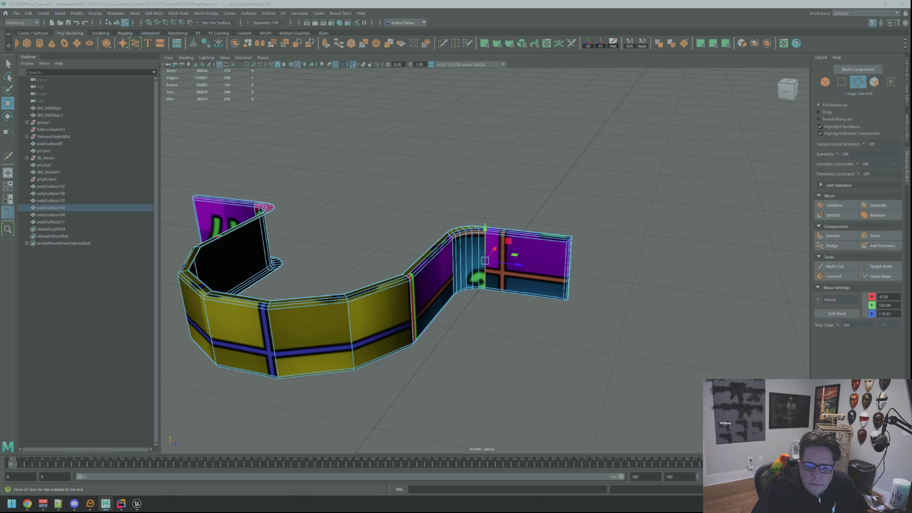
Select the two edge loops at the bent corner and cut their UVs
mouse_move(537, 260)
alt+mouse_down()
mouse_move(513, 252)
mouse_move(509, 265)
mouse_move(475, 280)
mouse_move(540, 238)
mouse_move(512, 247)
alt+mouse_up()
scroll(513, 252, up, 5)
scroll(504, 253, down, 4)
mouse_move(531, 240)
alt+mouse_down()
mouse_move(529, 205)
mouse_move(523, 247)
mouse_move(477, 244)
mouse_move(501, 275)
mouse_move(500, 228)
alt+mouse_up()
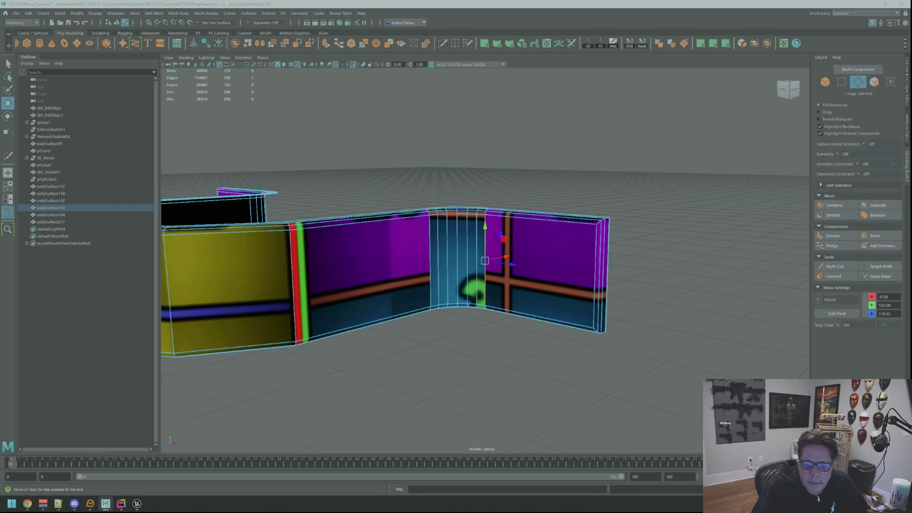
key(q)
double_click(467, 267)
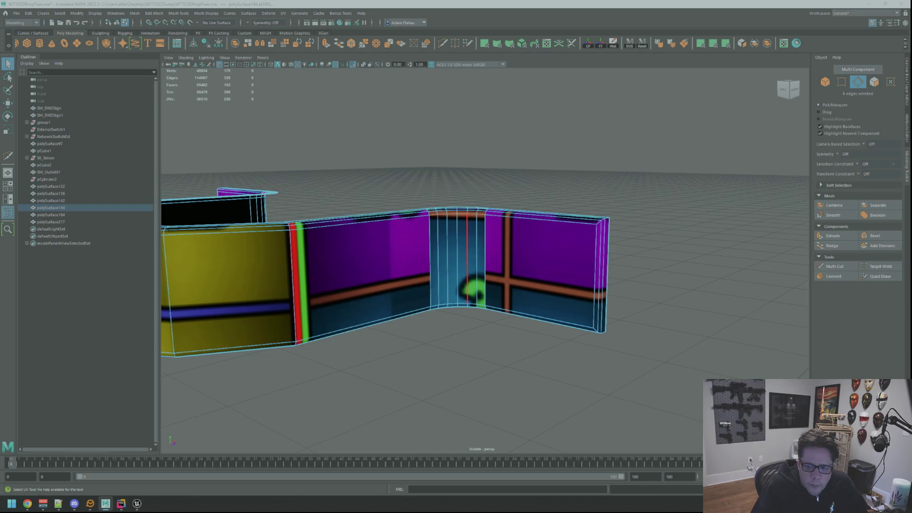
shift+double_click(448, 290)
shift+right_drag(448, 290, 448, 266)
Select the corner strip's UVs and slide its texture onto the orange stripe
key(F12)
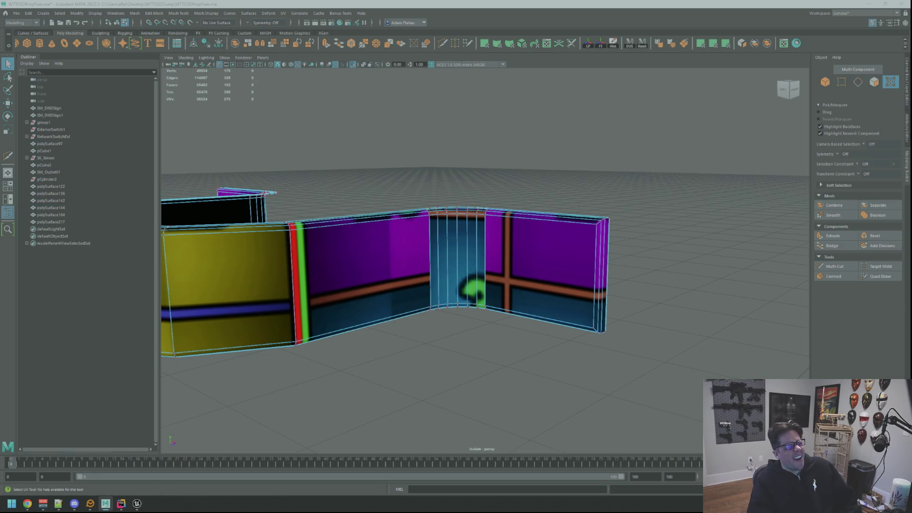
drag(418, 200, 495, 319)
key(w)
drag(457, 266, 446, 286)
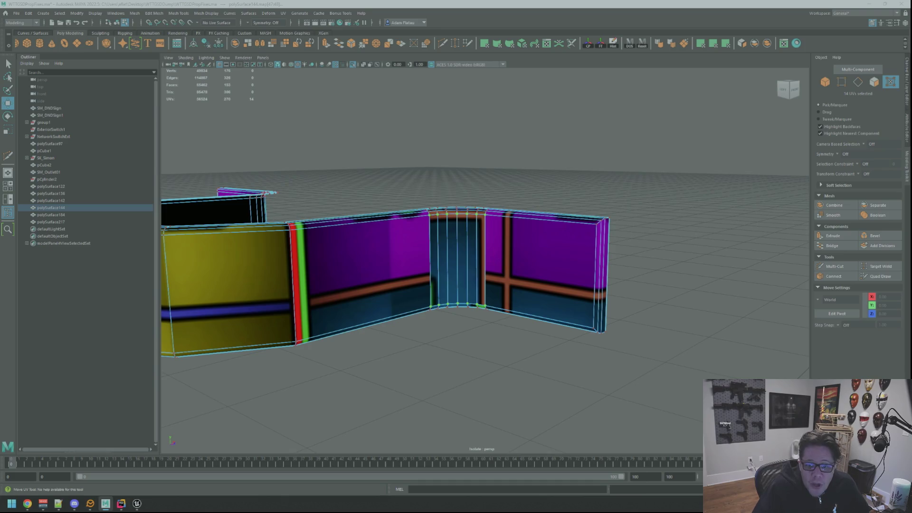
drag(473, 279, 484, 278)
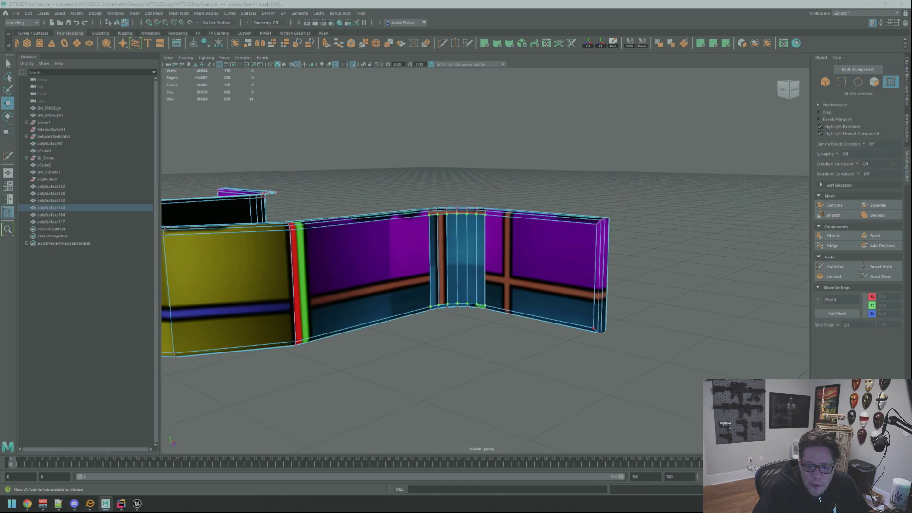
key(q)
Select the right wall's border edges, convert to UVs, and slide them until 34 shows
key(F10)
click(556, 217)
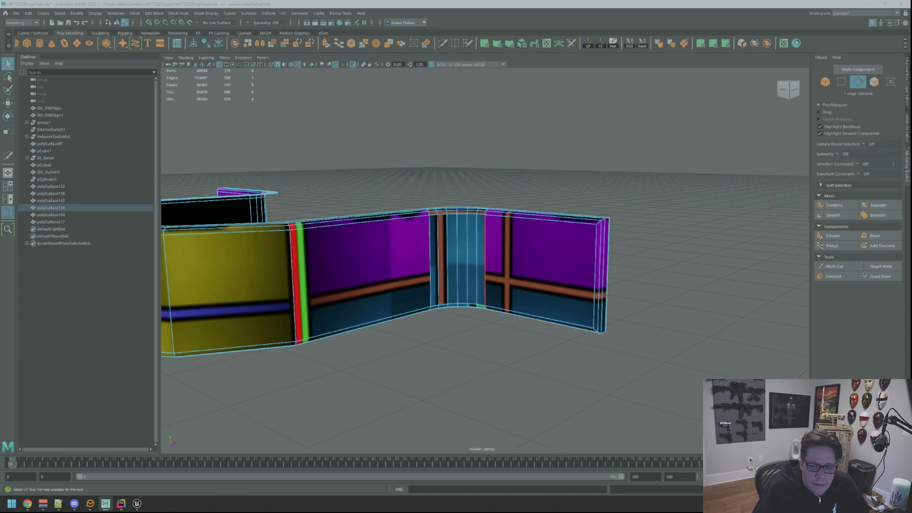
shift+click(595, 276)
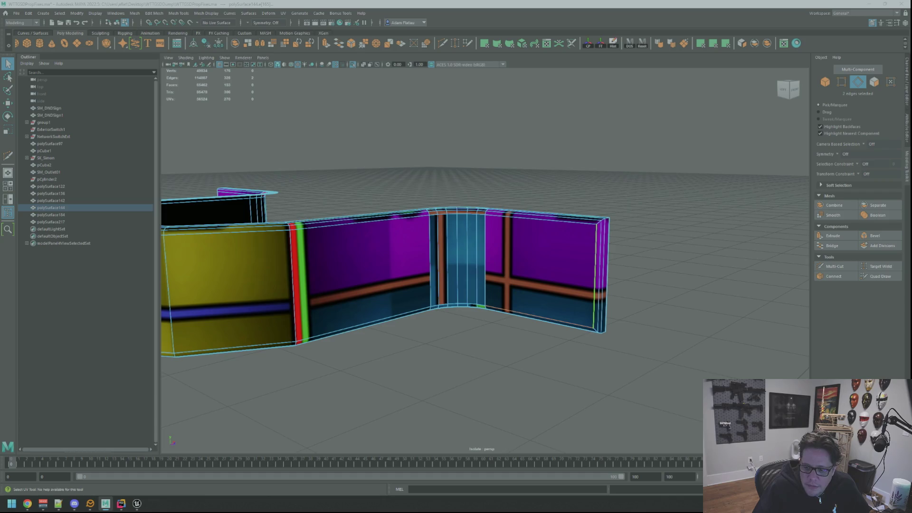
shift+click(542, 218)
key(ctrl+z)
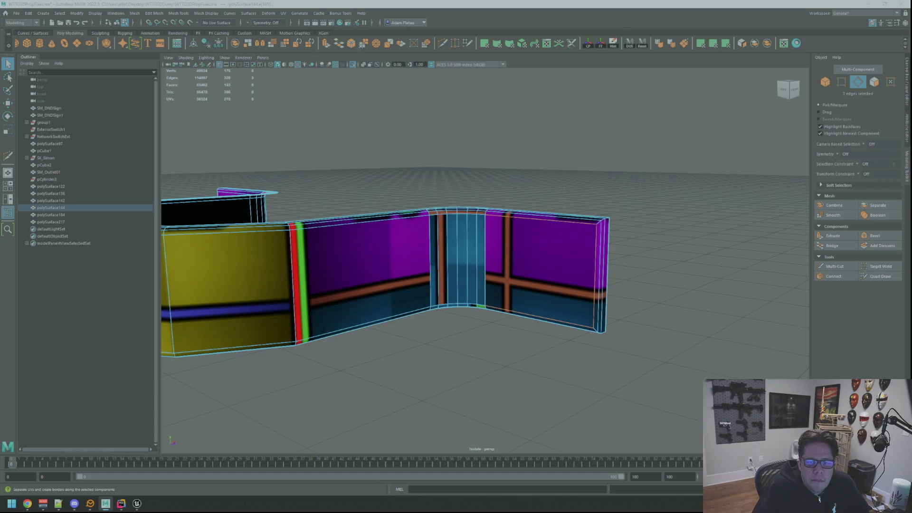
shift+click(539, 317)
key(F12)
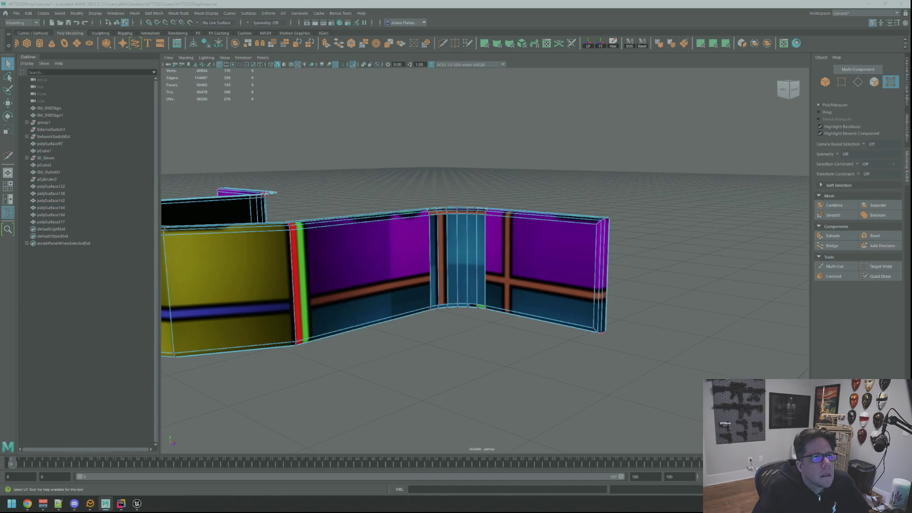
key(w)
drag(542, 271, 551, 263)
Sew the UVs back together along the vertical corner edge
key(F10)
click(485, 285)
key(ctrl+z)
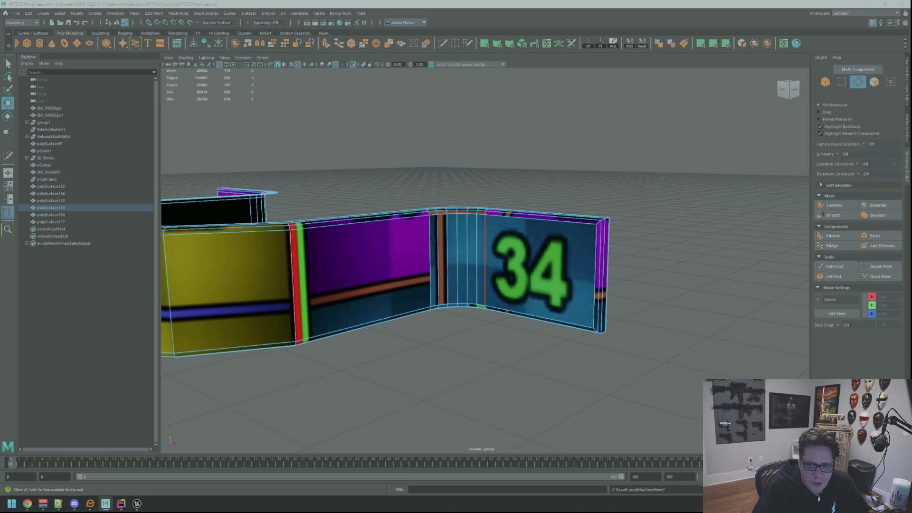
Cut the UVs along the left vertical edge and slide the left panel's texture
click(430, 266)
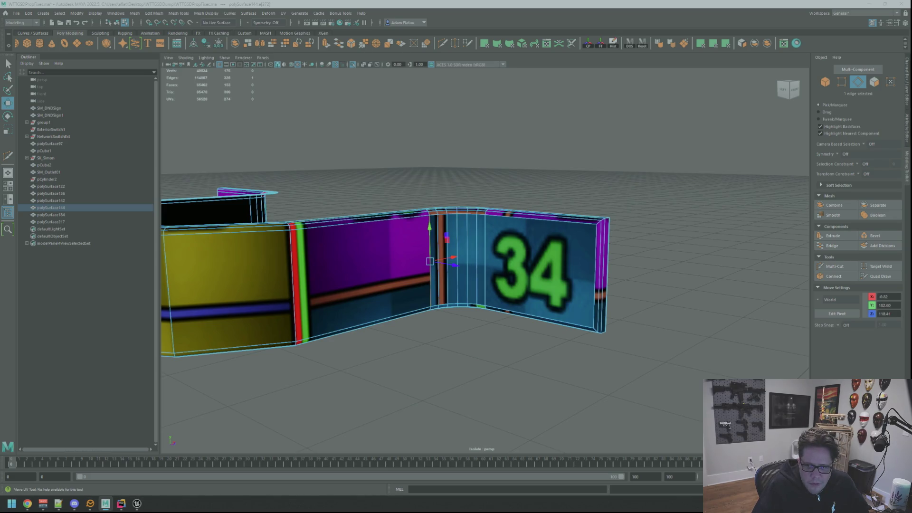
key(q)
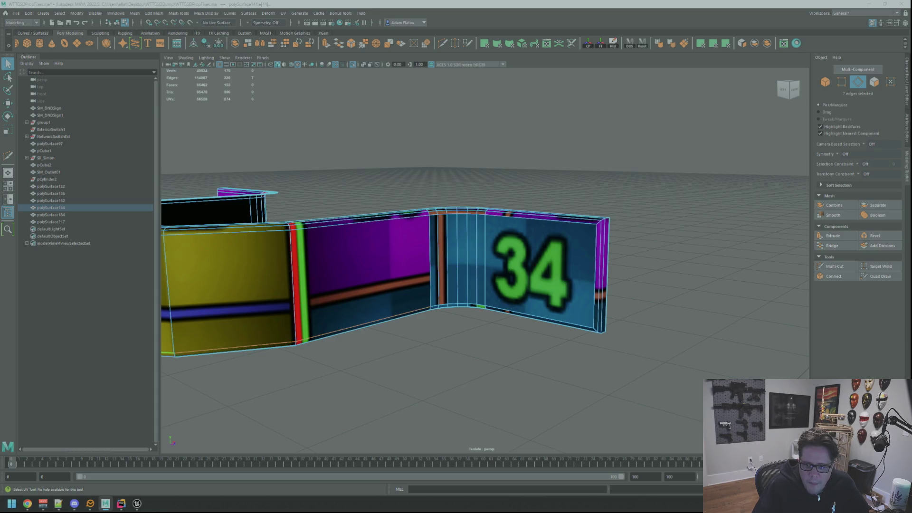
key(ctrl+x)
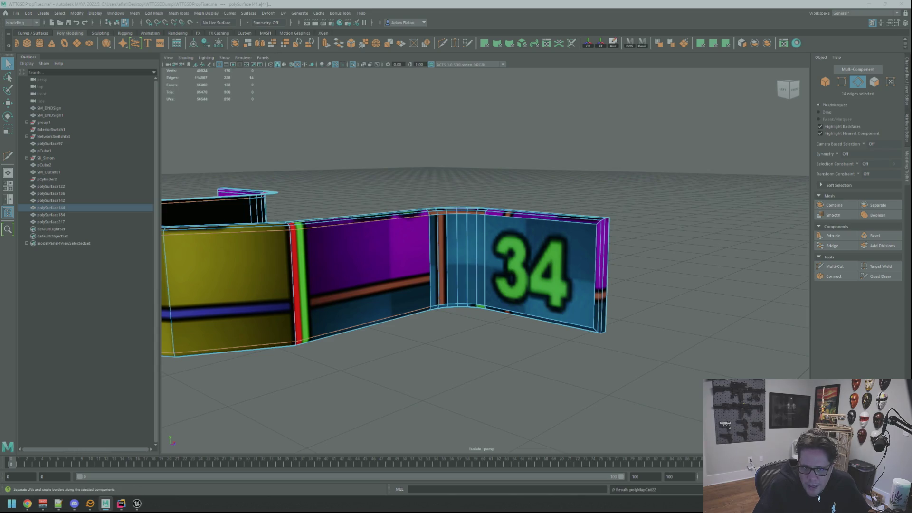
key(ctrl+F12)
key(w)
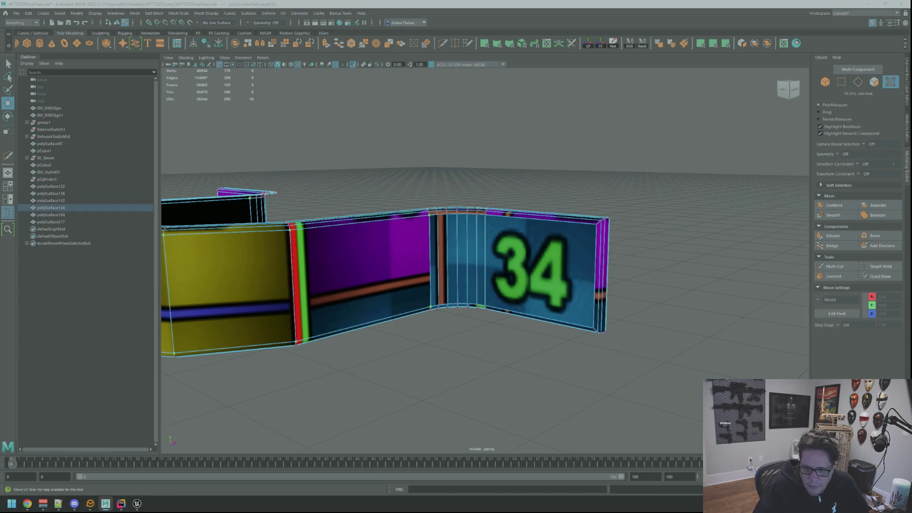
drag(228, 266, 228, 304)
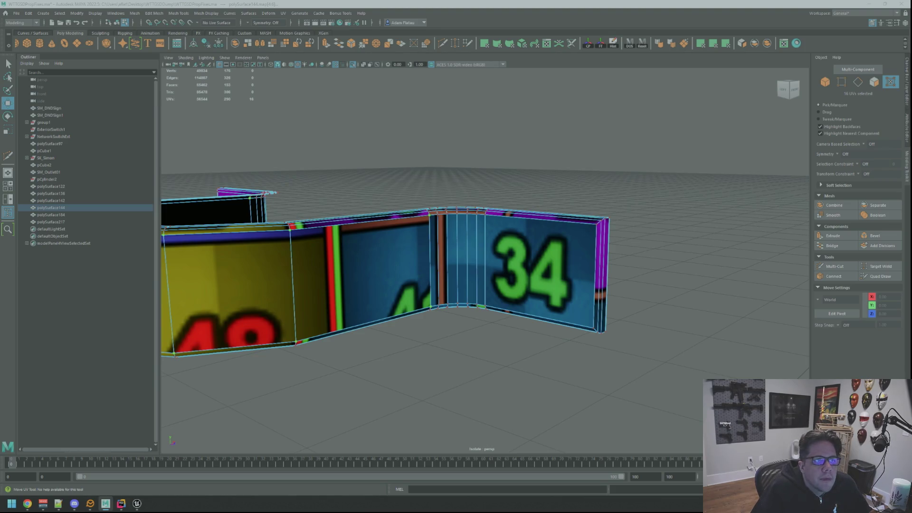
Sew the left panel's seam so it shows 33
key(q)
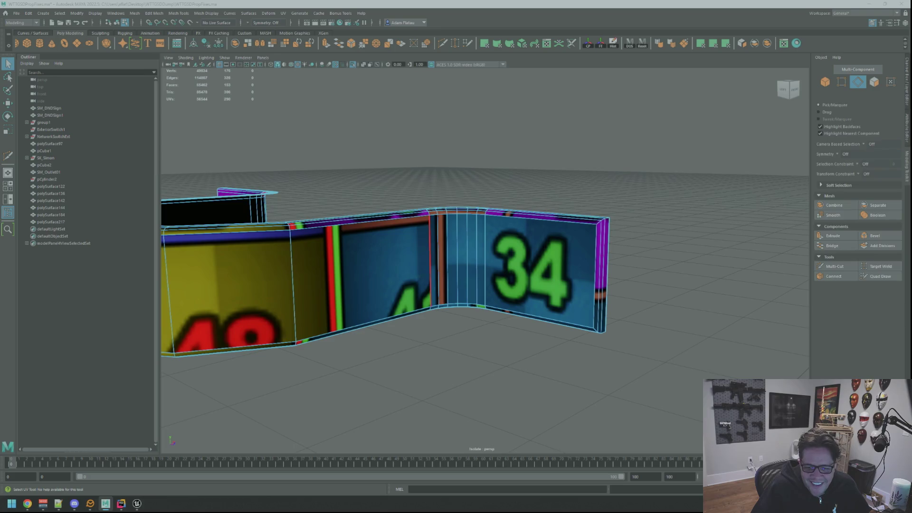
key(ctrl+z)
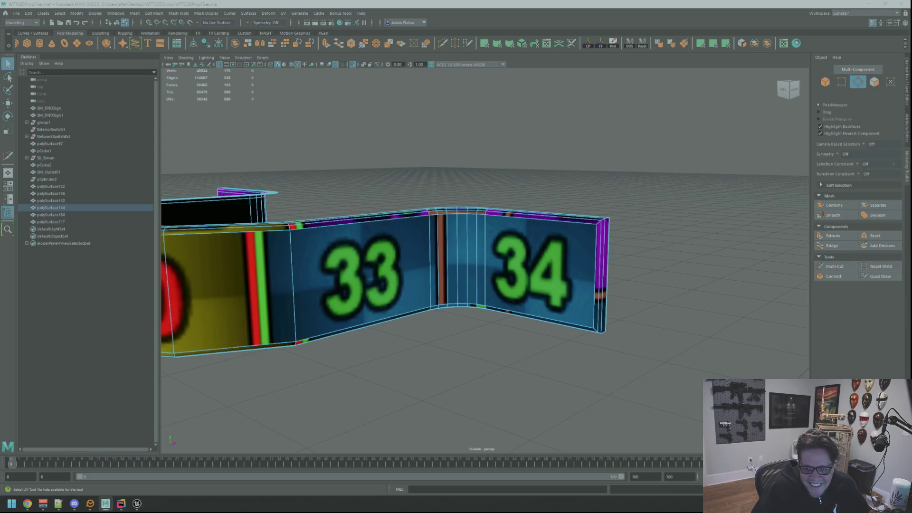
key(ctrl+z)
key(w)
key(ctrl+z)
key(ctrl+z)
key(ctrl+z)
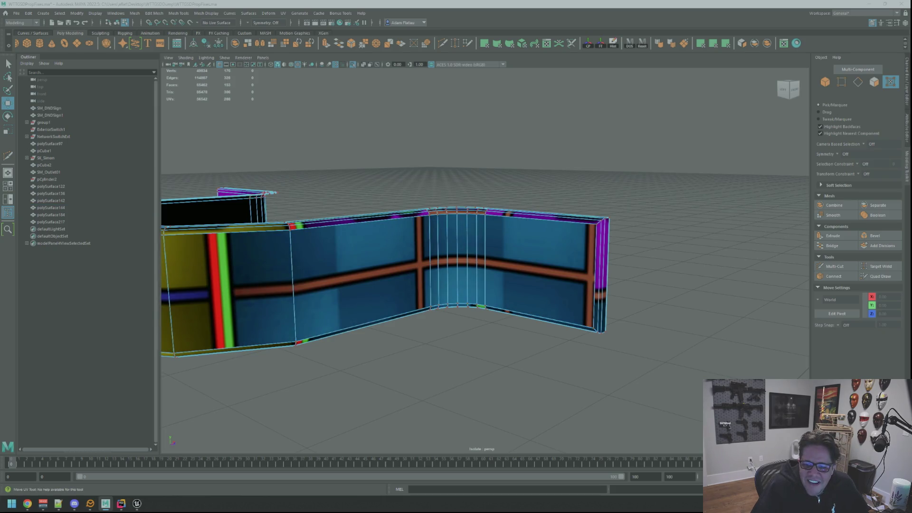
Select an edge on the small top piece and convert it to UVs
key(F10)
click(269, 193)
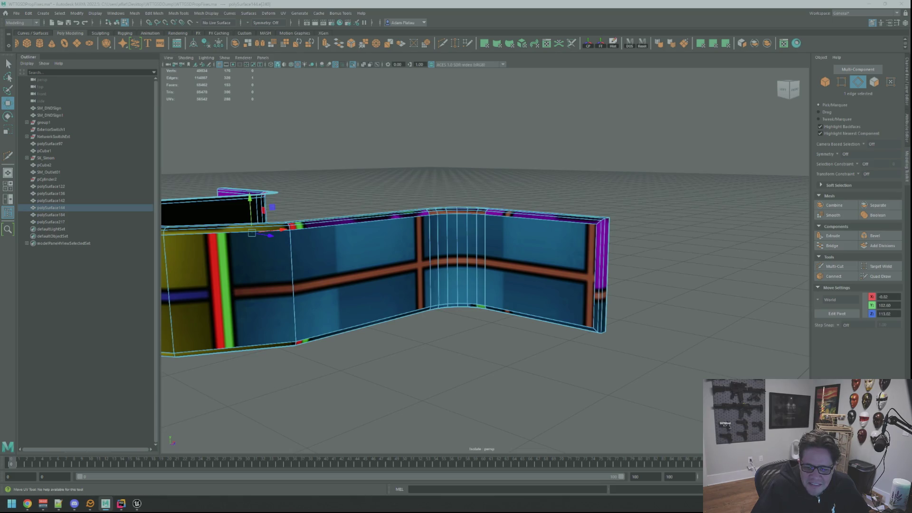
key(ctrl+F12)
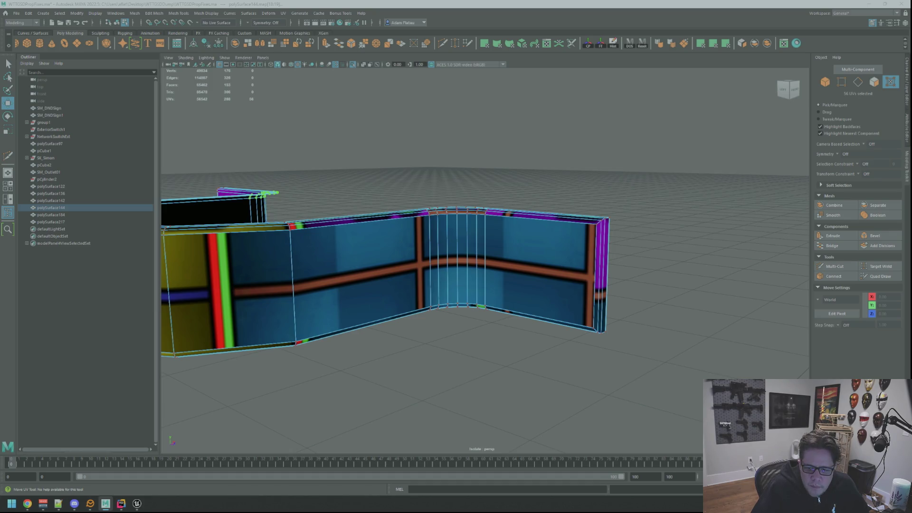
key(q)
key(F10)
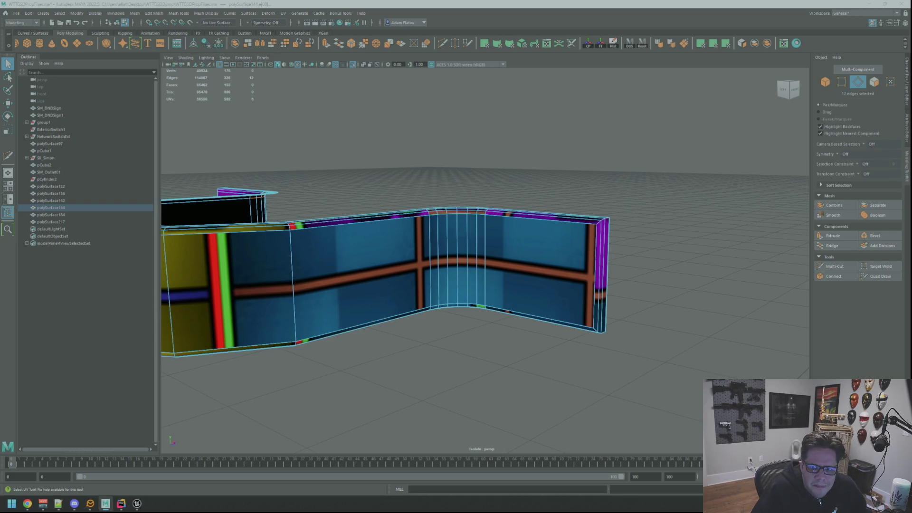
Select and grow the UVs along the wall's top-left edge and left panel
key(F12)
click(269, 193)
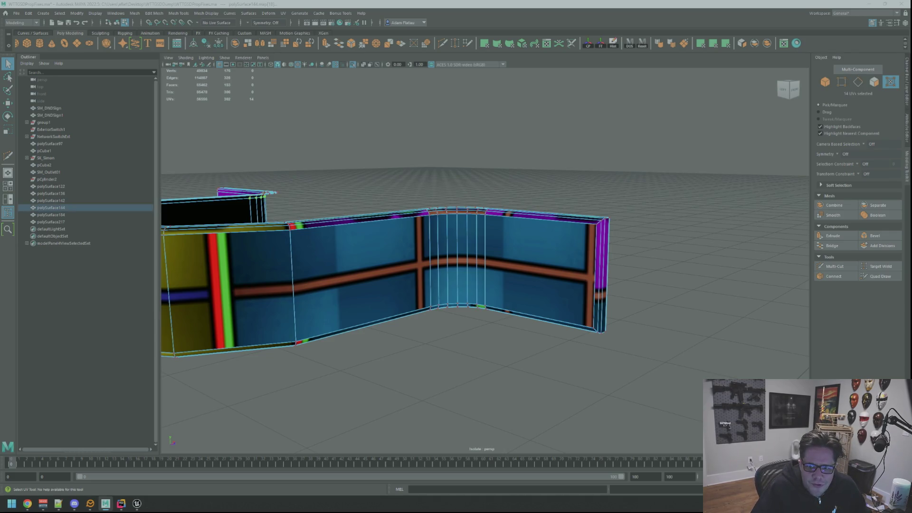
key(w)
key(shift+period)
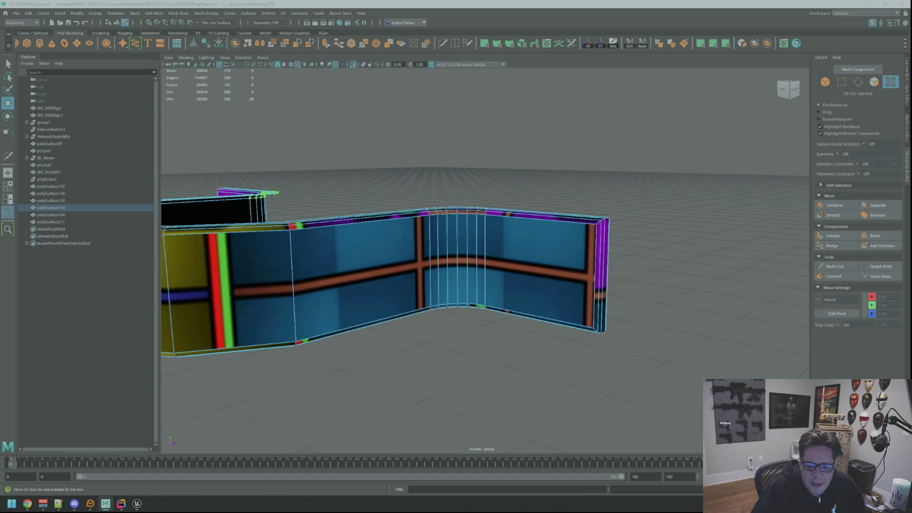
click(251, 233)
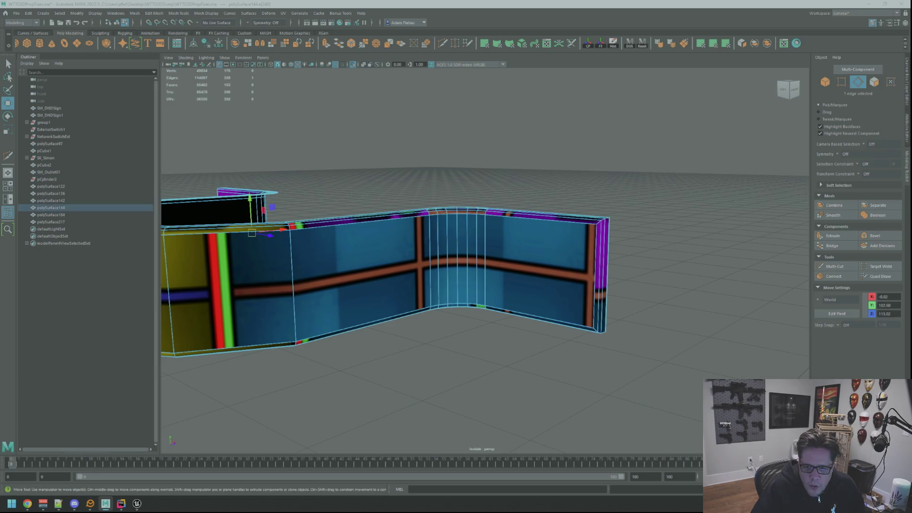
key(w)
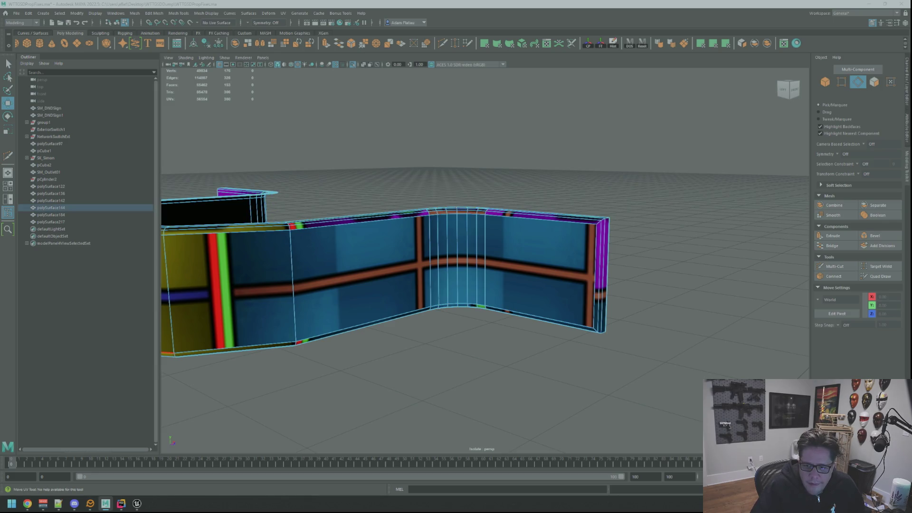
key(ctrl+F12)
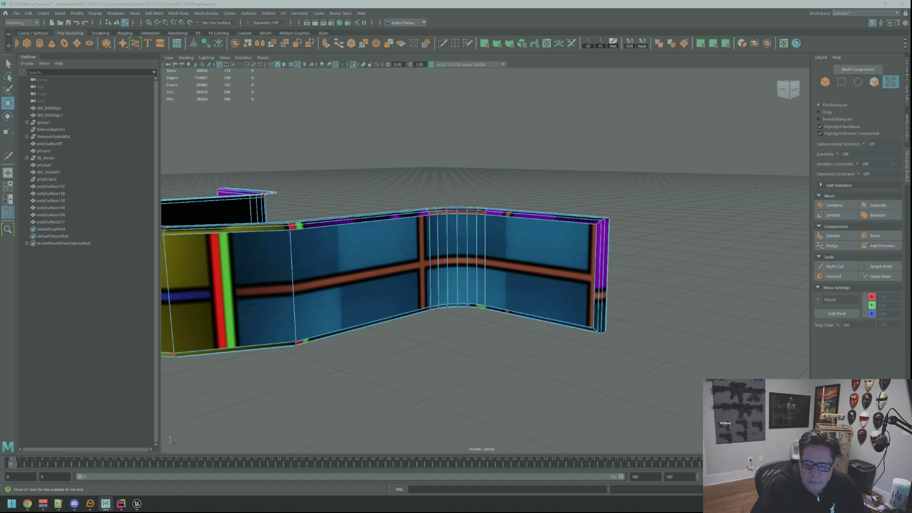
click(219, 191)
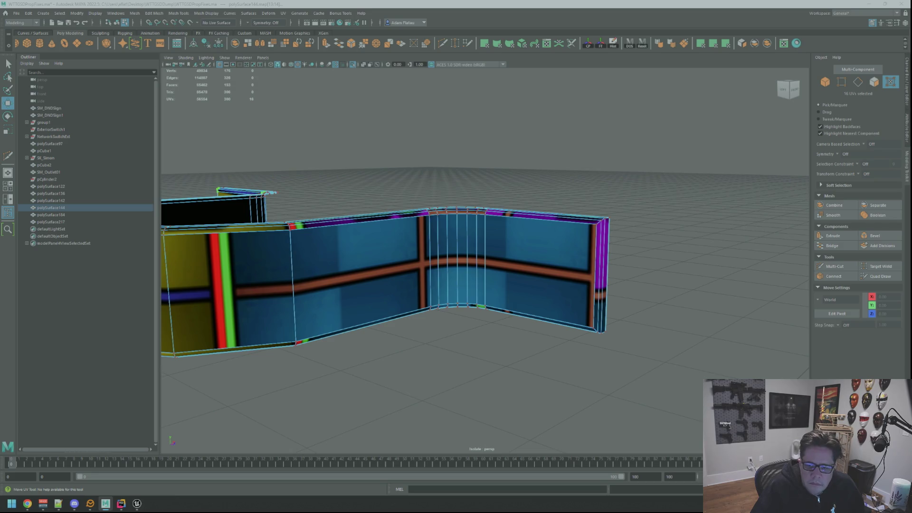
Pick two edges along the wall's top border
key(q)
key(F10)
click(273, 192)
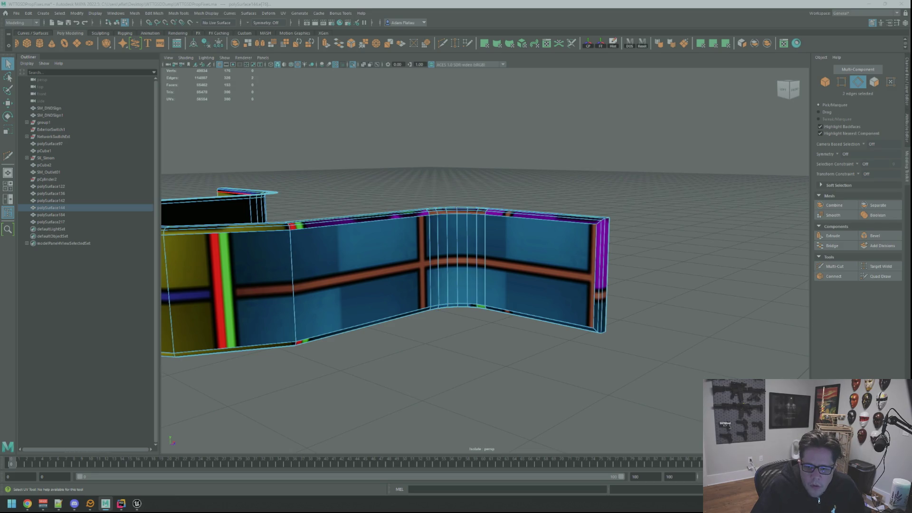
Select all 44 UVs of polySurface144 and set texel density 20.48 at map size 2048
key(F8)
click(51, 207)
key(ctrl+F11)
key(w)
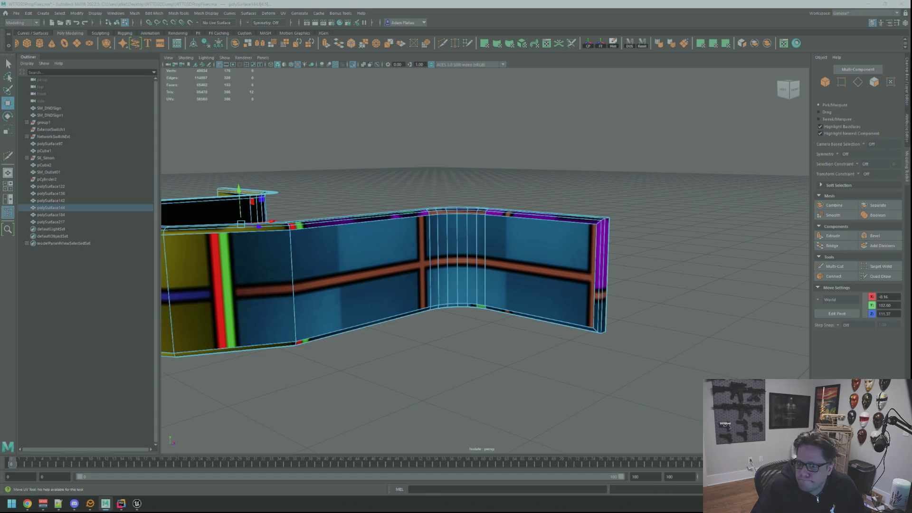
key(F10)
click(265, 212)
key(w)
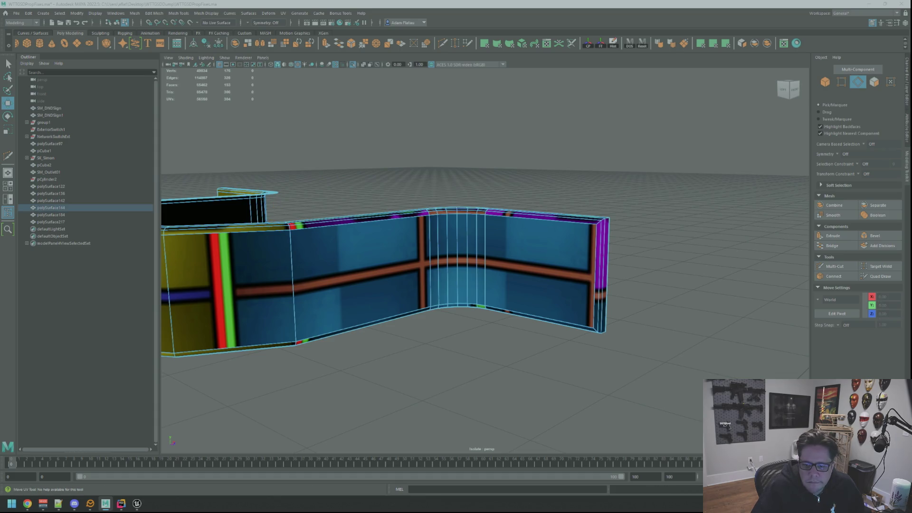
key(q)
key(ctrl+F12)
key(ctrl+t)
mouse_move(613, 242)
alt+mouse_down()
mouse_move(629, 242)
mouse_move(600, 248)
alt+mouse_up()
scroll(629, 242, down, 5)
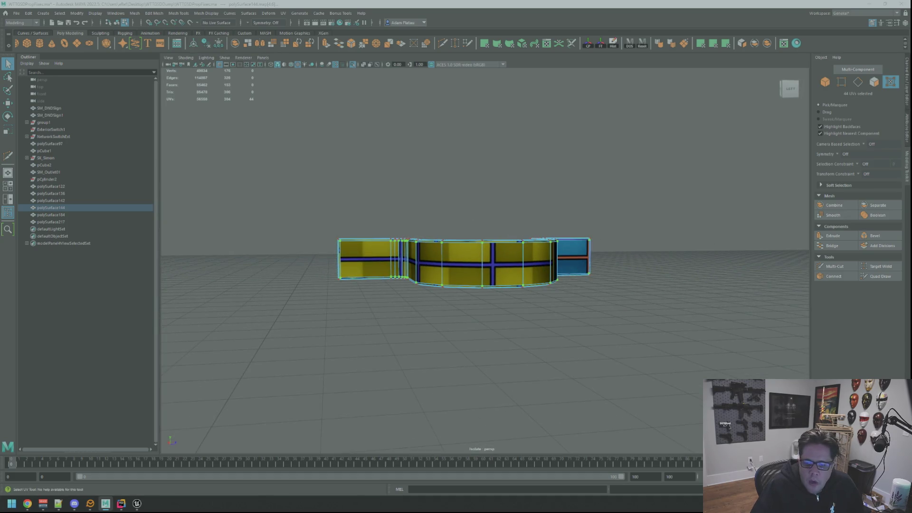
Slide the wall's UVs onto the numbered checker and orient shells so 54, 56, 49 read upright
key(w)
drag(600, 248, 592, 248)
key(ctrl+shift+o)
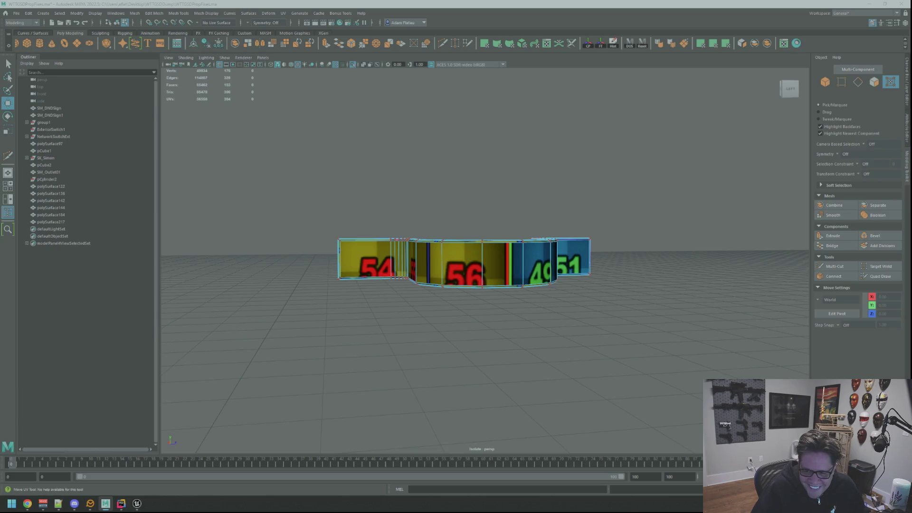
key(q)
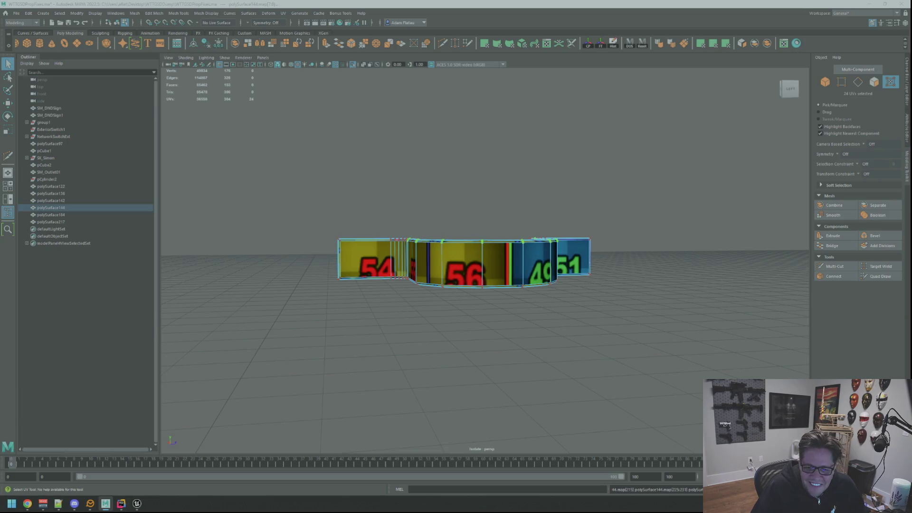
key(F10)
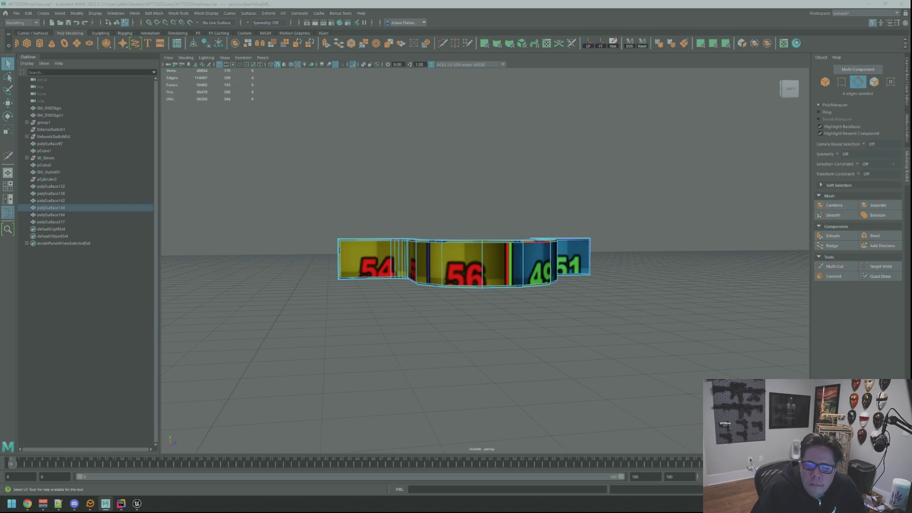
key(Escape)
key(alt+Tab)
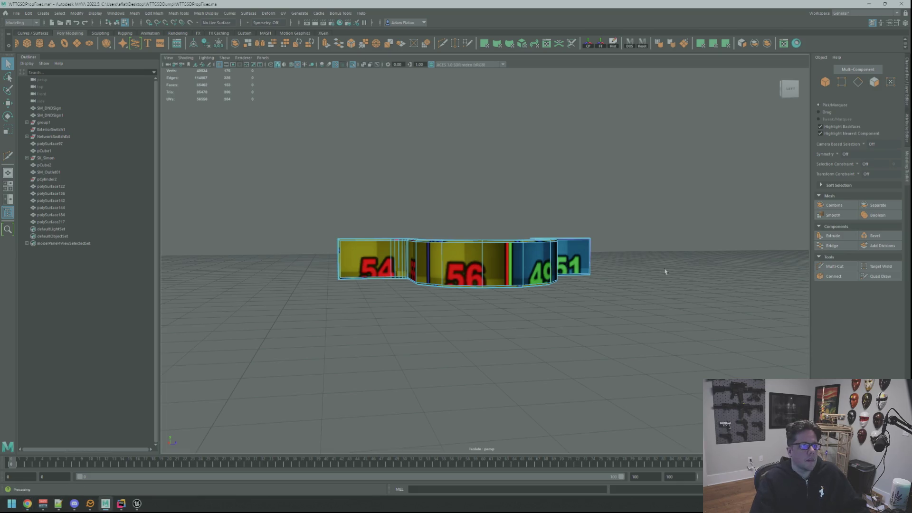
Select and frame the UVs on the wall's left edge, viewing the curved wall from above
scroll(577, 263, up, 3)
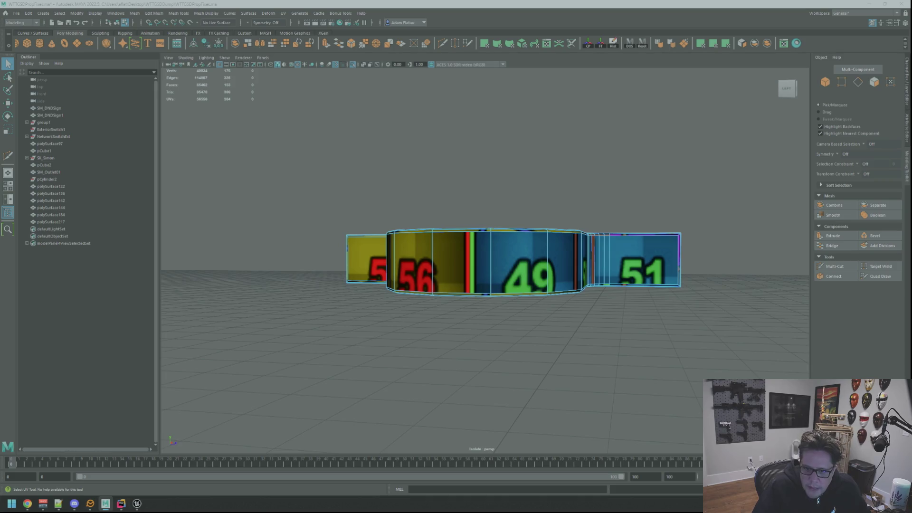
key(F12)
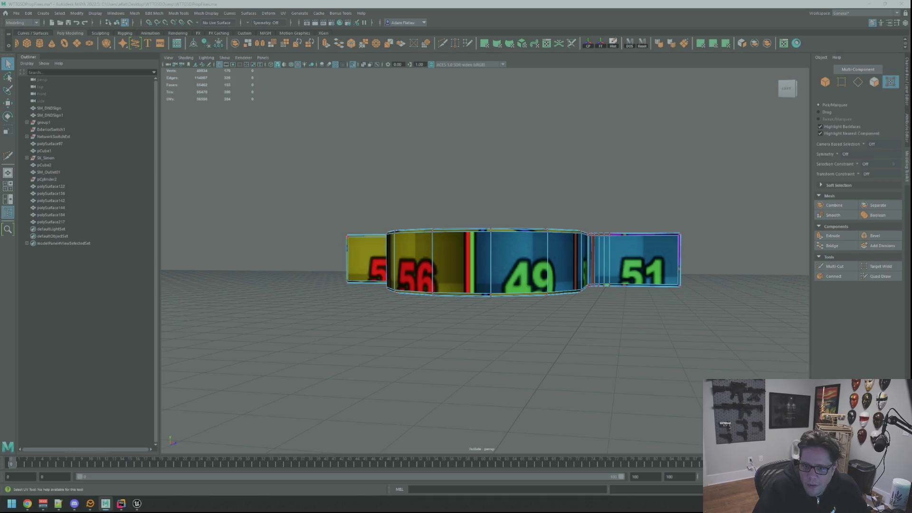
drag(338, 229, 356, 287)
key(w)
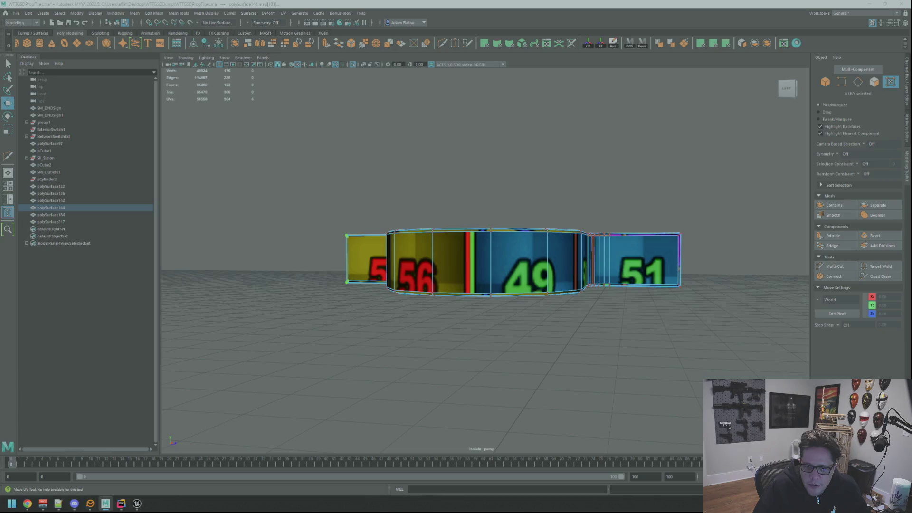
key(f)
scroll(643, 255, down, 5)
mouse_move(644, 255)
alt+mouse_down()
mouse_move(542, 238)
mouse_move(614, 229)
alt+mouse_up()
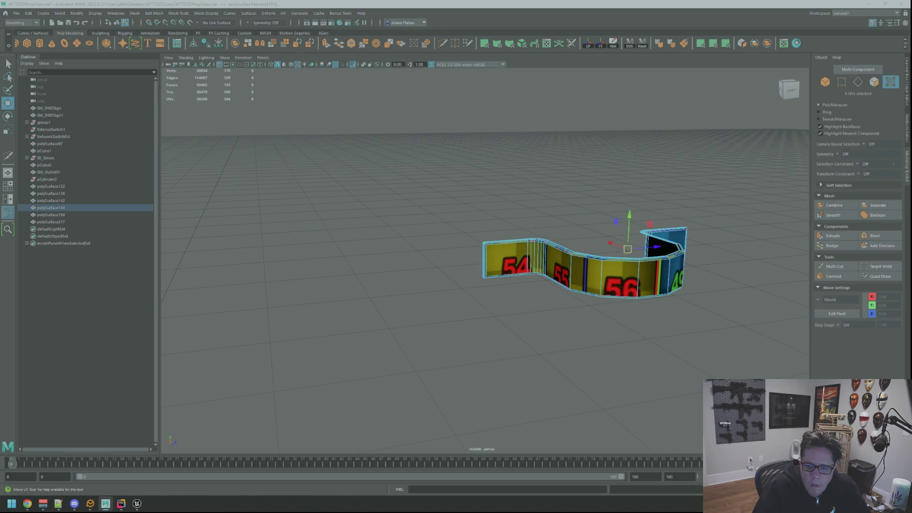
Sew the wall's split UV pieces back together
key(q)
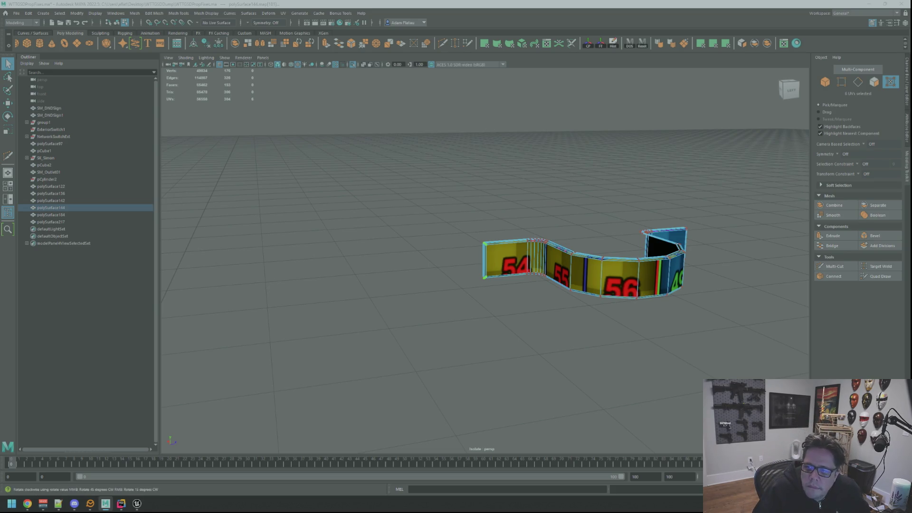
key(w)
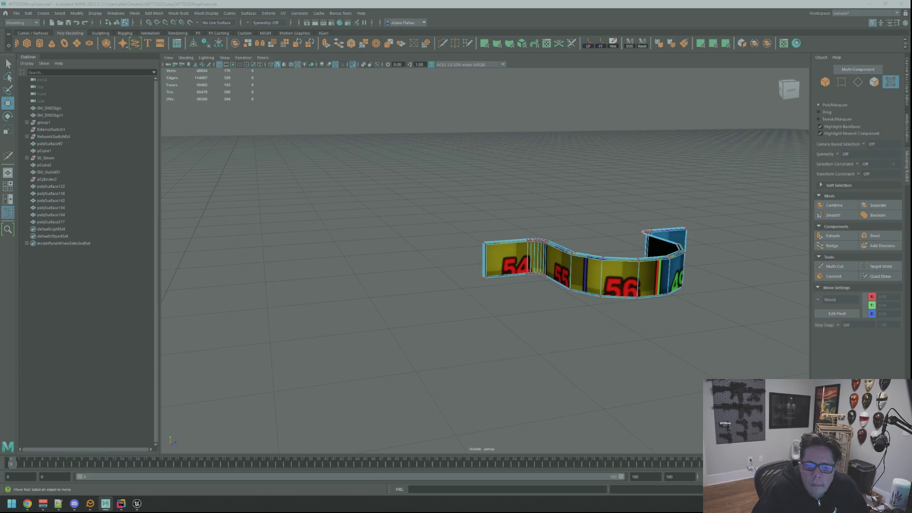
key(q)
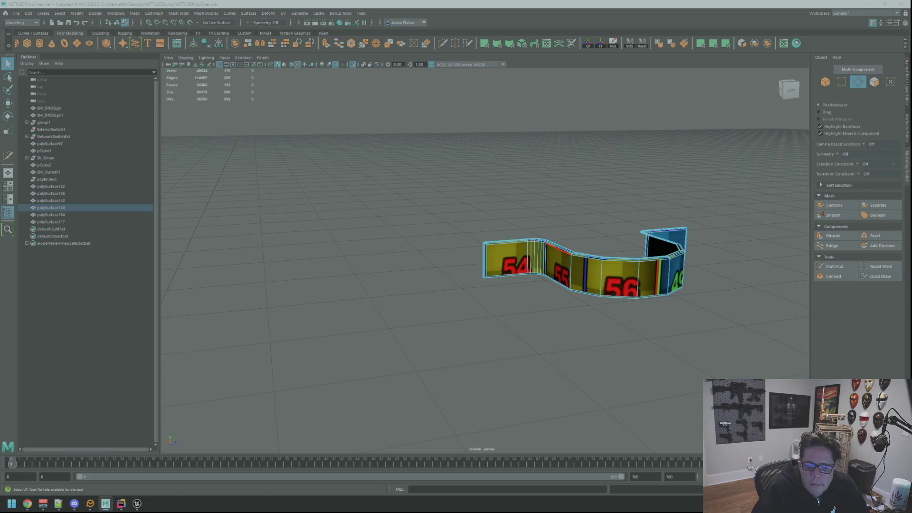
Convert the edge near the 55 tile to its UVs and reposition them
click(559, 248)
key(ctrl+F12)
key(w)
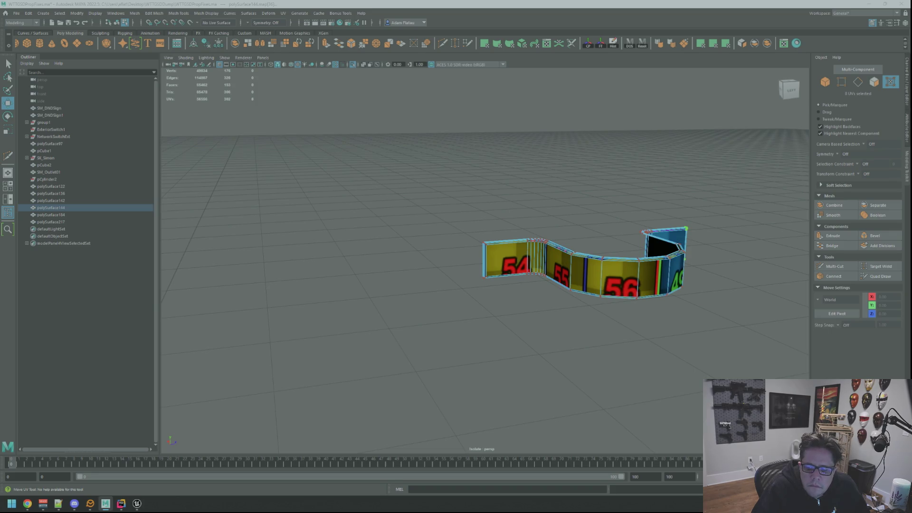
key(q)
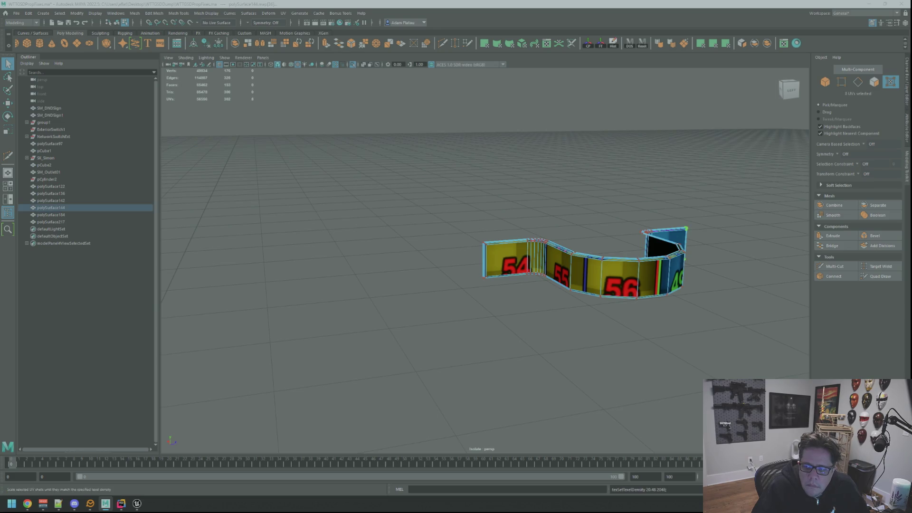
key(F10)
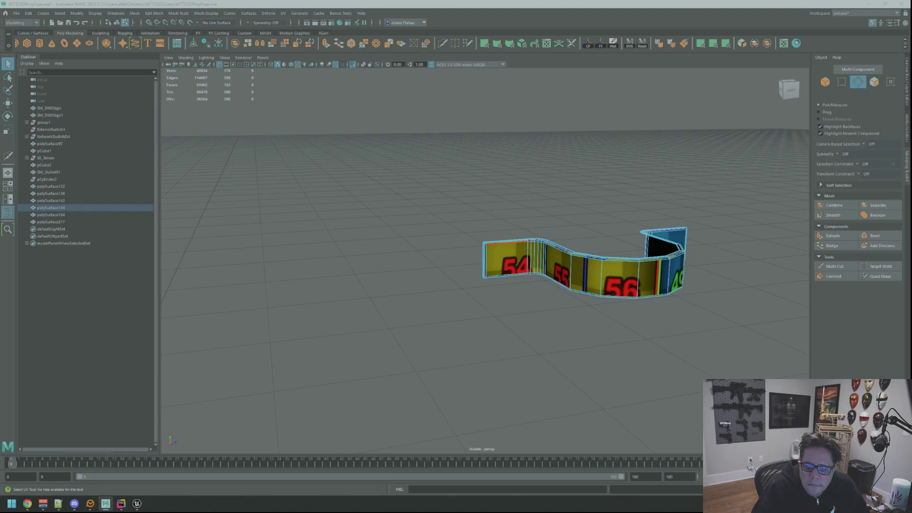
click(484, 261)
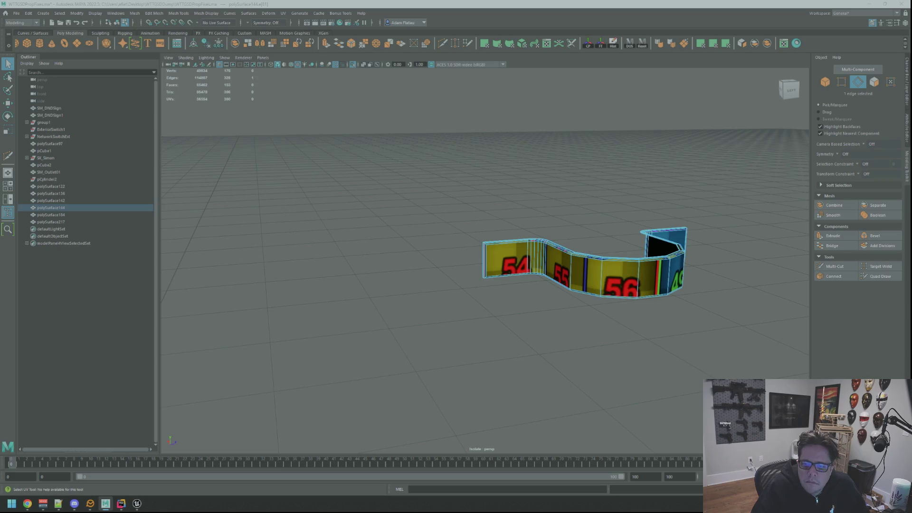
key(F12)
key(w)
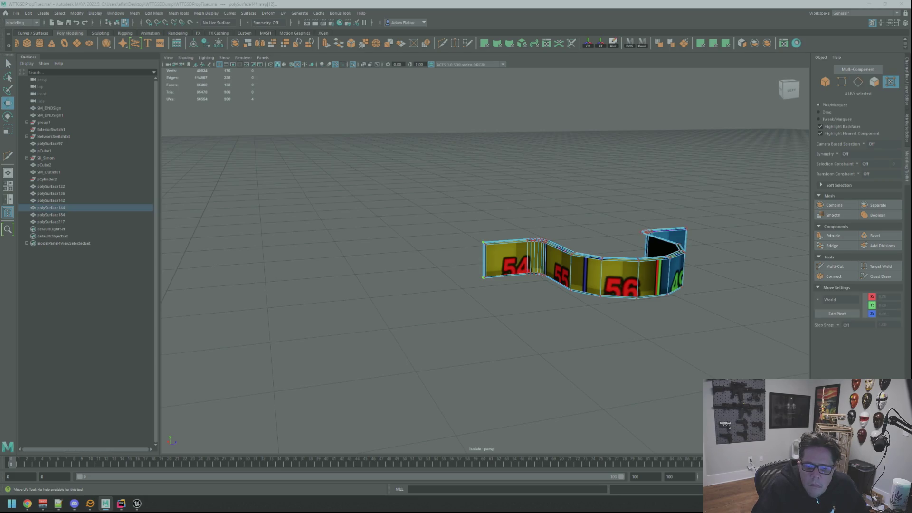
key(q)
key(F10)
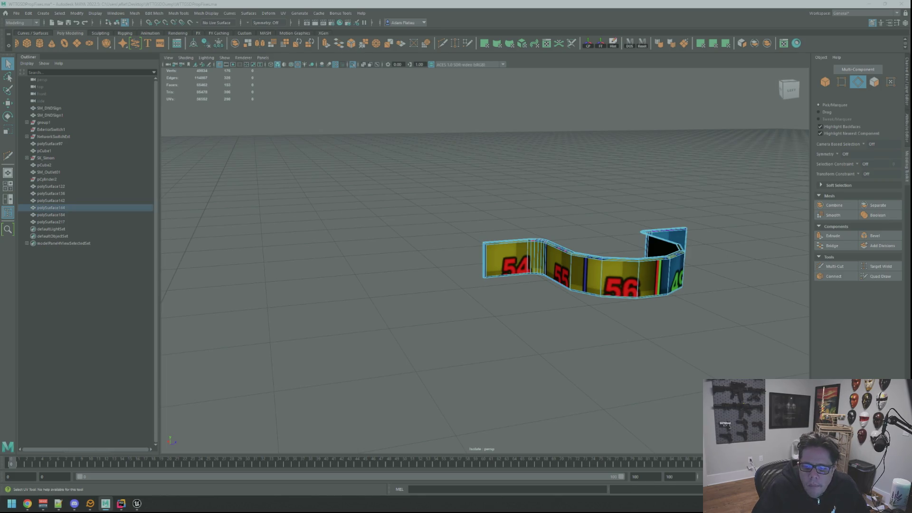
click(618, 259)
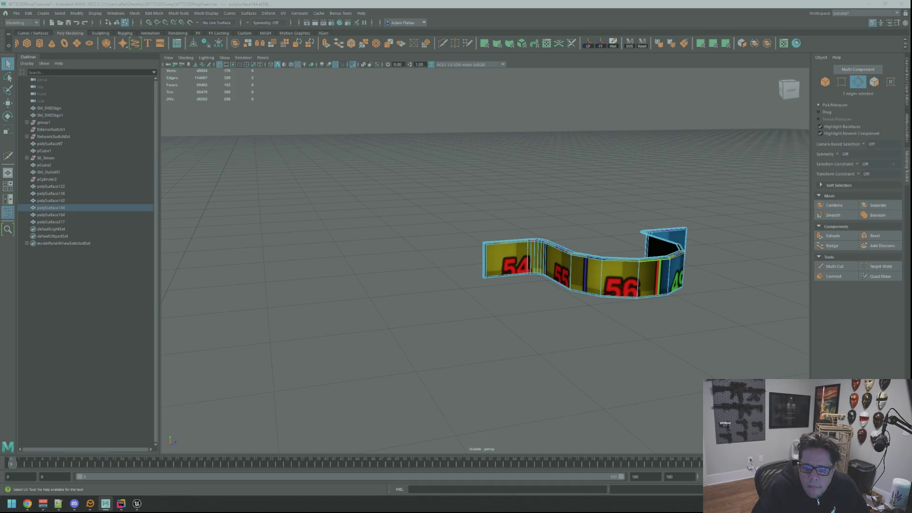
click(620, 260)
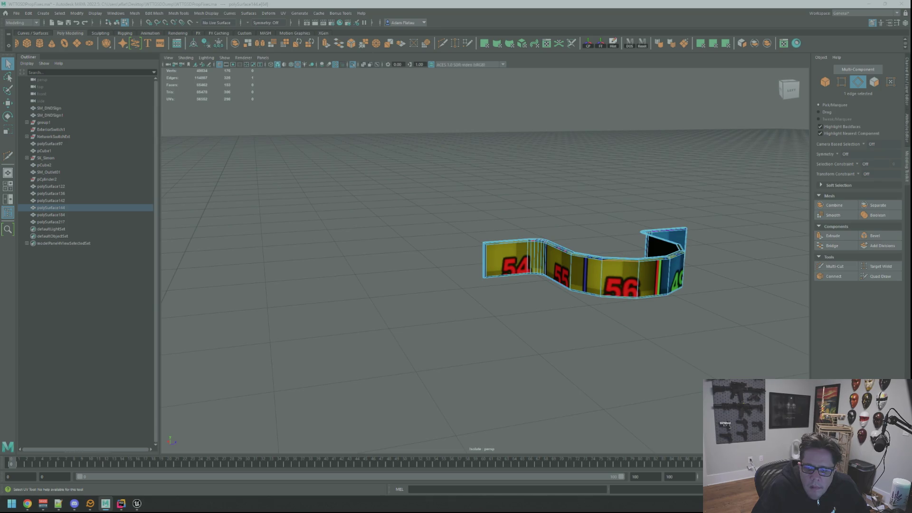
click(617, 258)
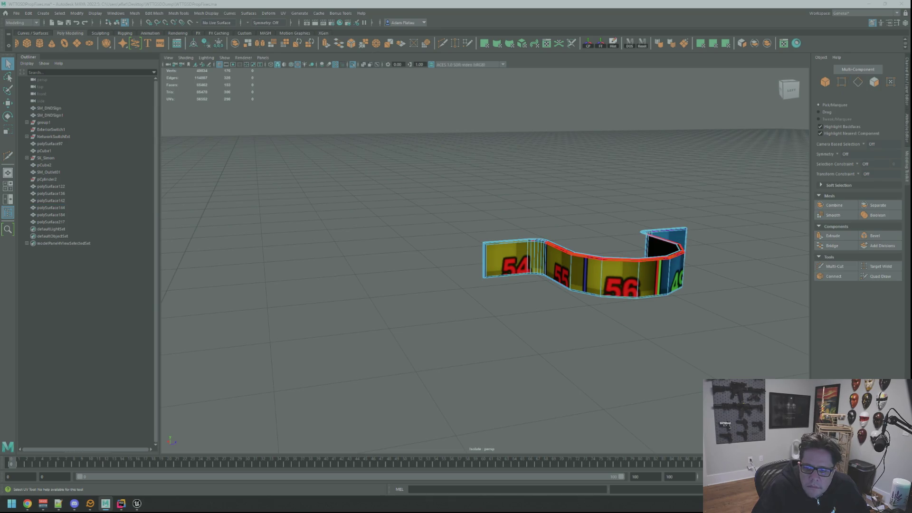
click(617, 259)
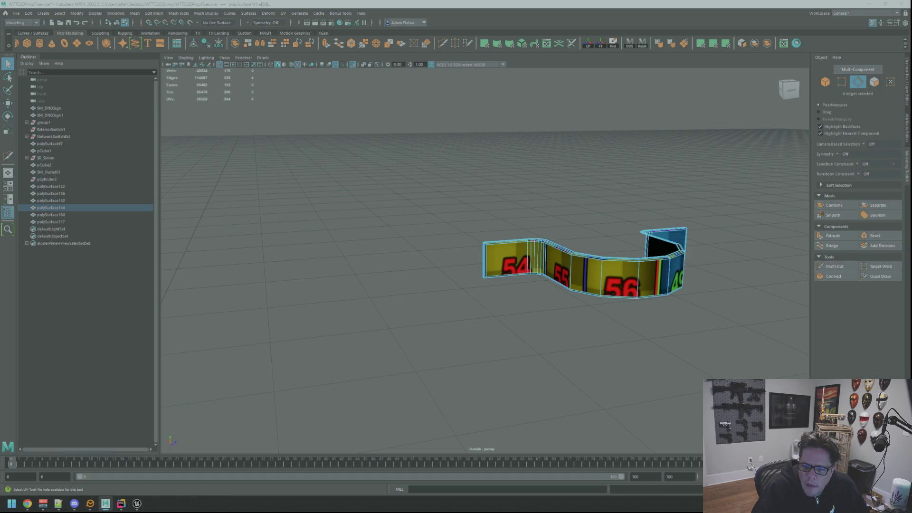
key(F12)
key(w)
key(q)
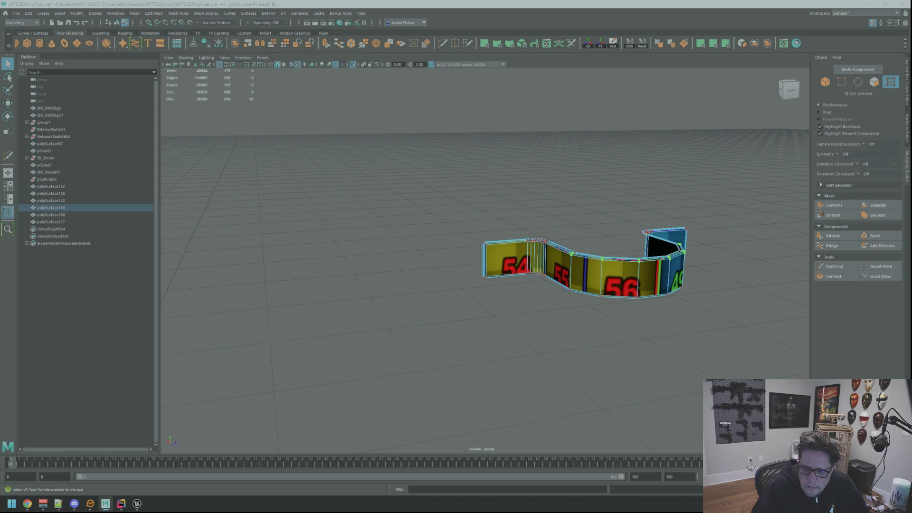
key(w)
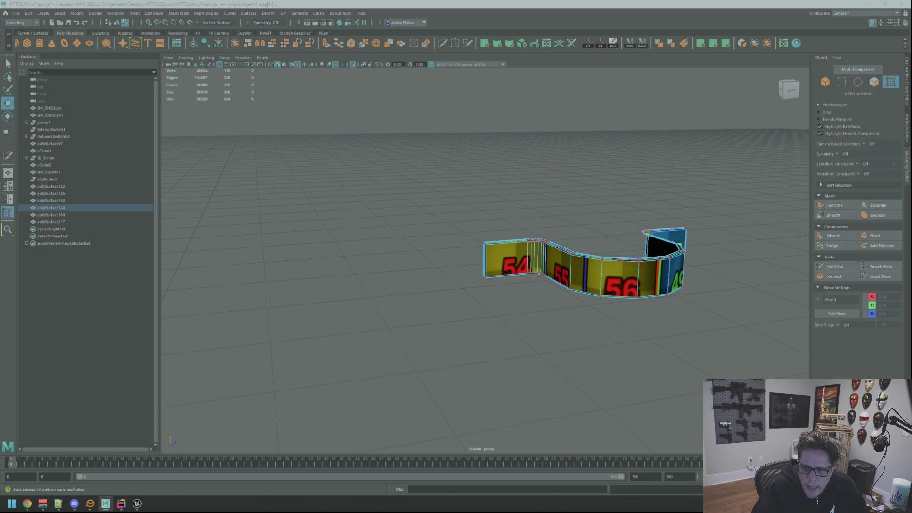
key(F10)
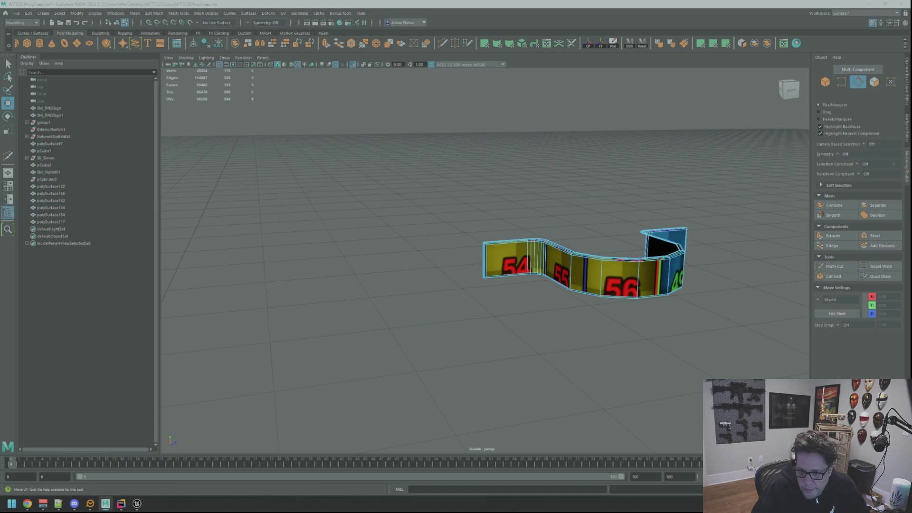
key(F8)
key(F10)
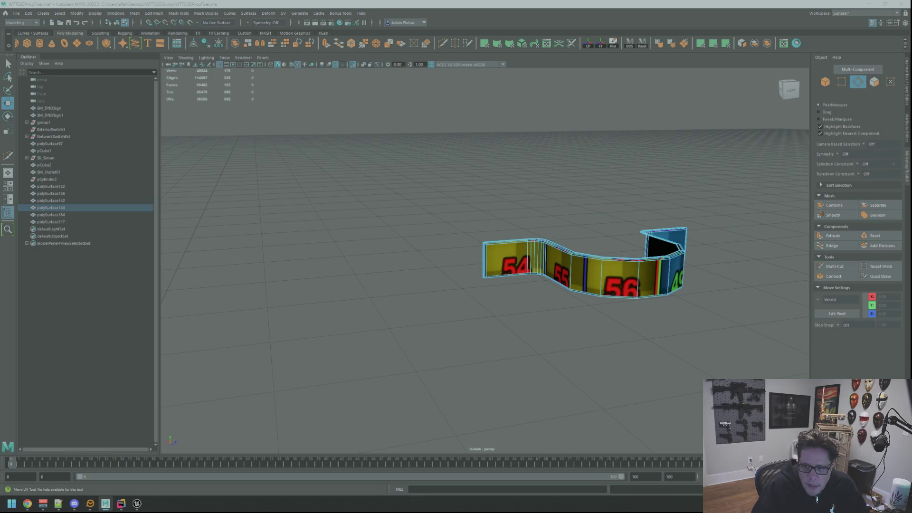
key(F12)
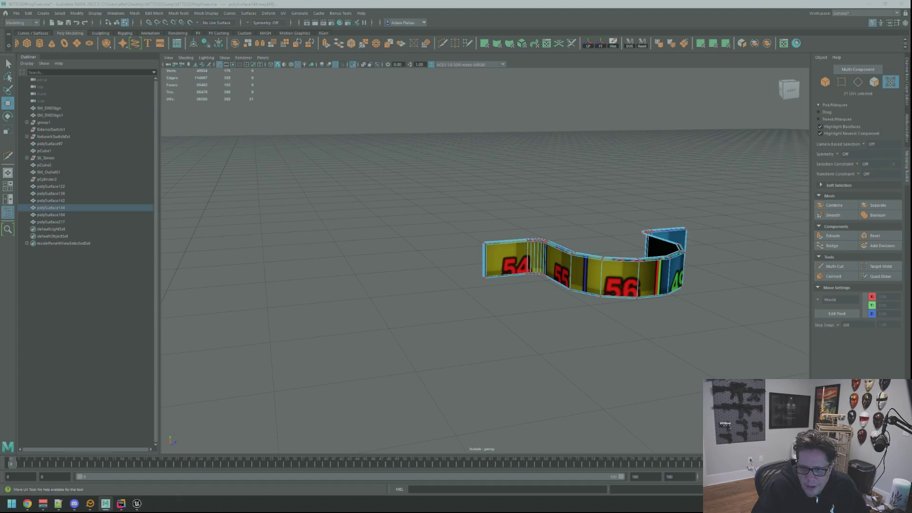